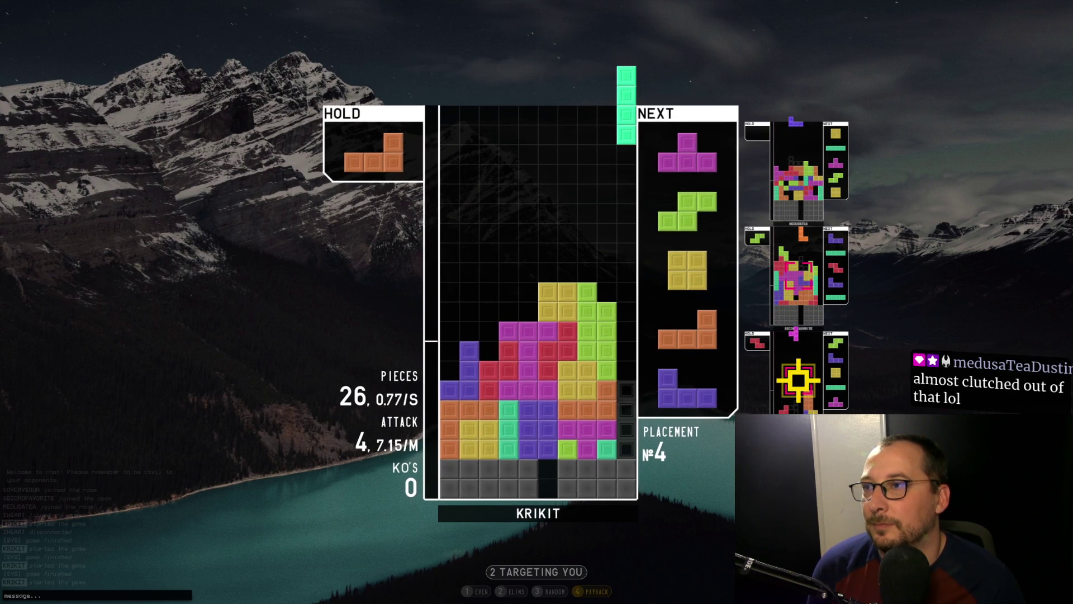
Place the I, Z and L pieces, clearing a line and holding the J piece
key("space")
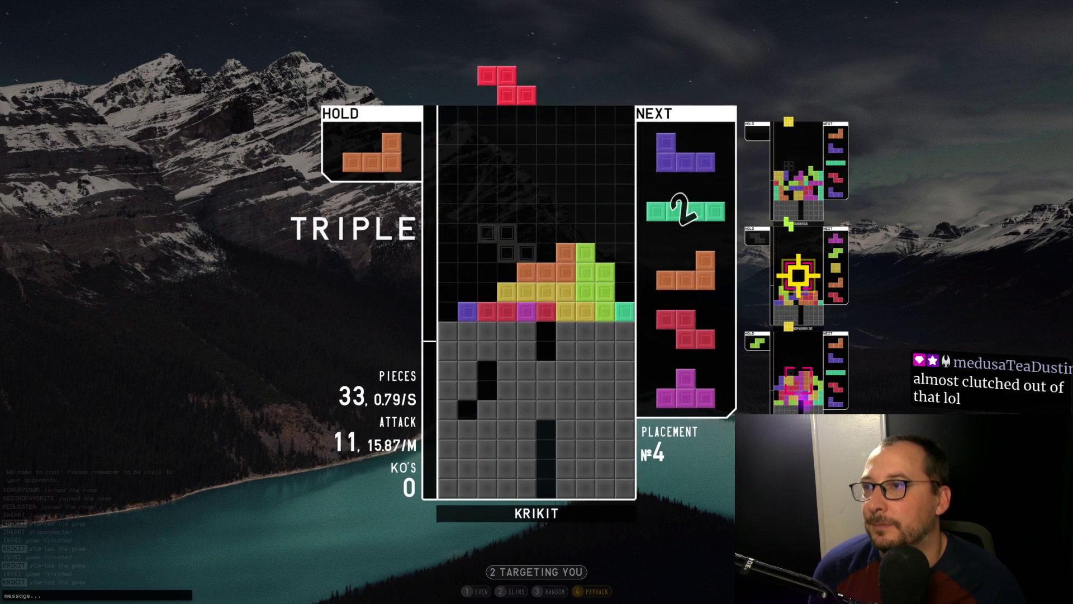
key("Up")
key("Left")
key("Left")
key("Left")
key("space")
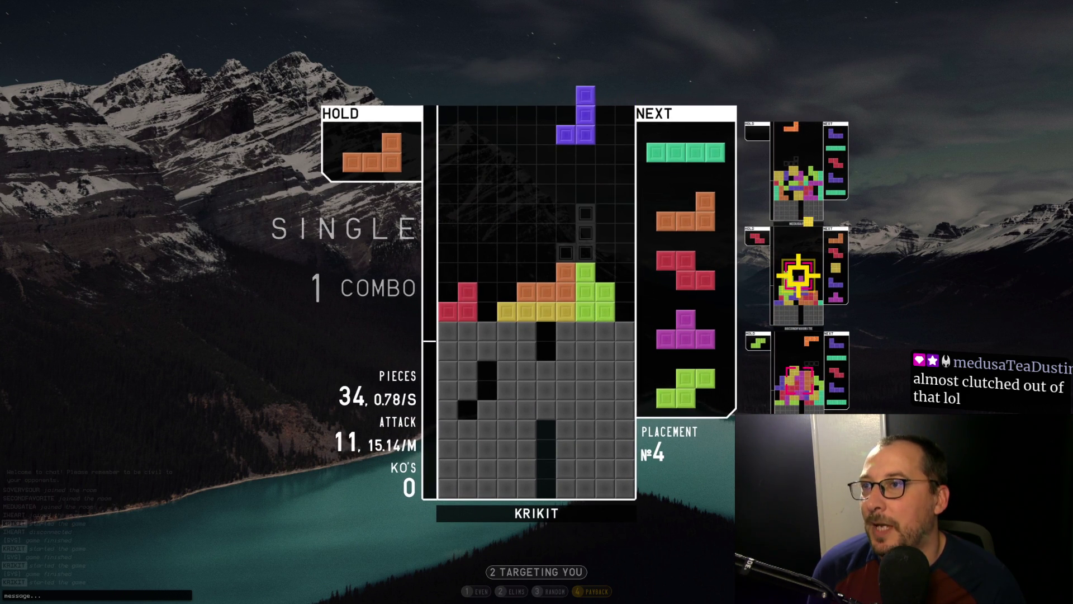
key("c")
key("z")
key("Right")
key("Right")
key("Right")
key("space")
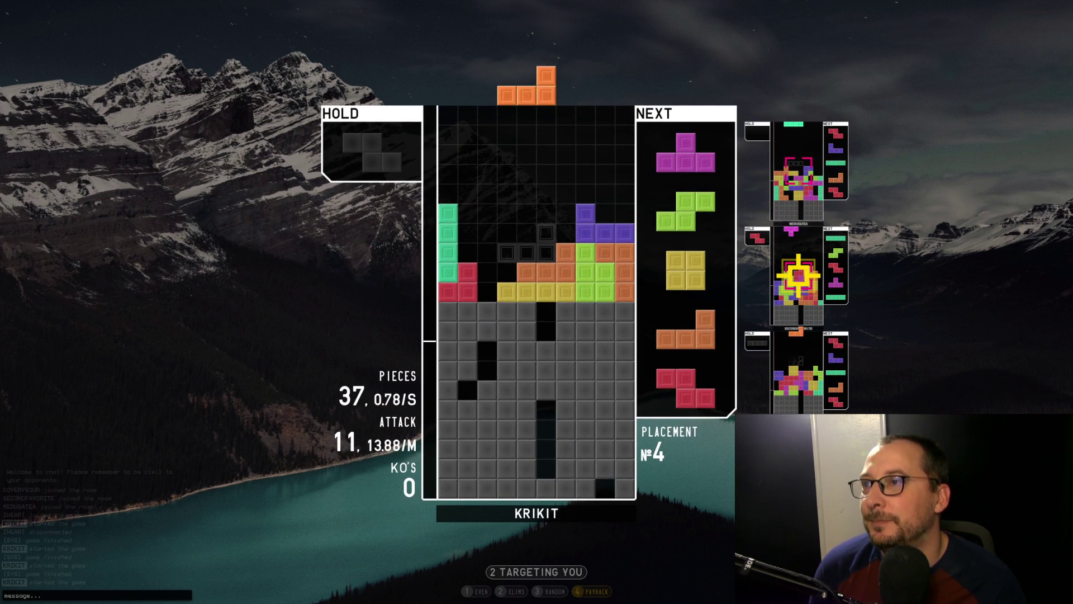
Keep stacking J, T, O, S and I pieces, clearing two lines, until topped out
key("Left")
key("space")
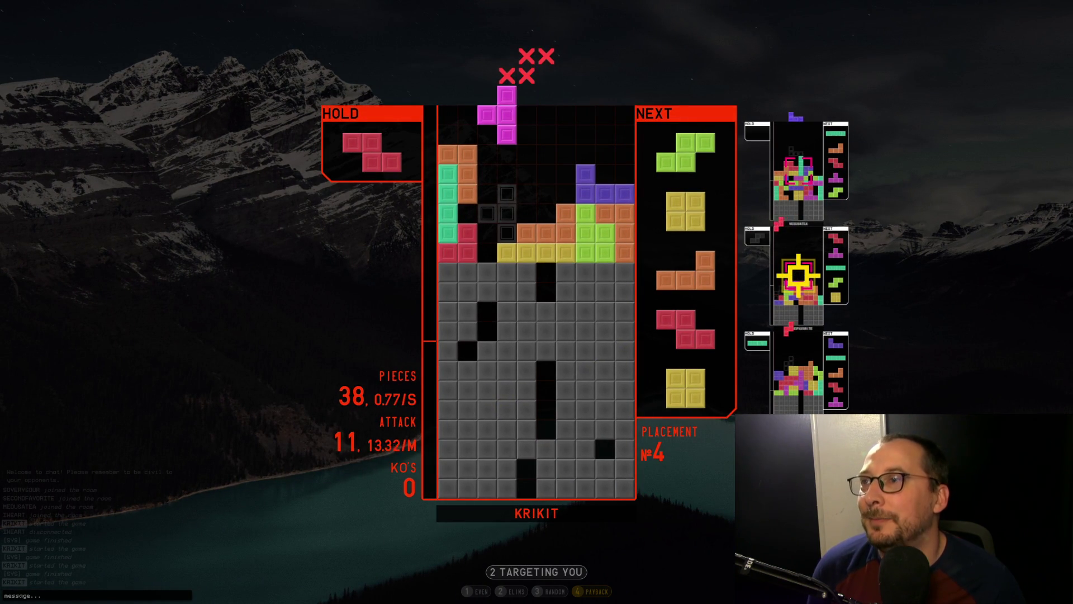
key("space")
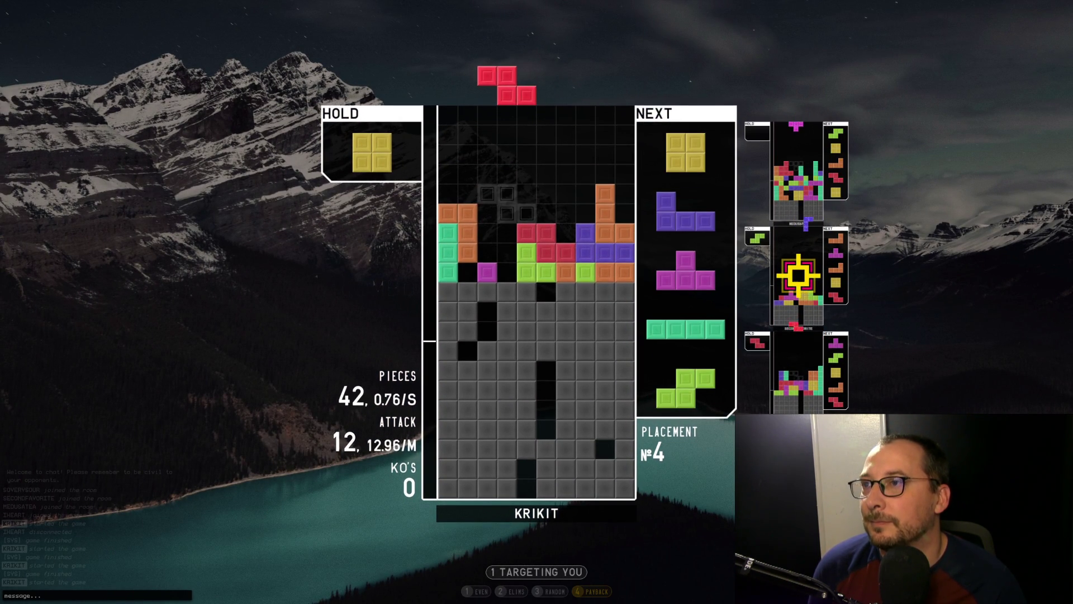
key("space")
key("z")
key("Left")
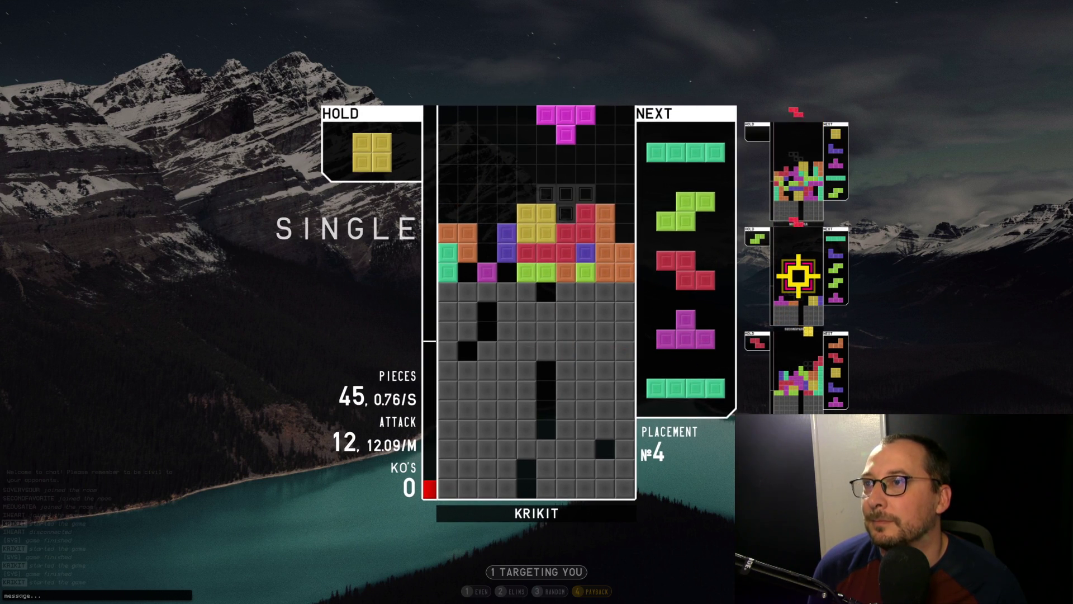
key("space")
key("space")
key("Right")
key("Right")
key("Right")
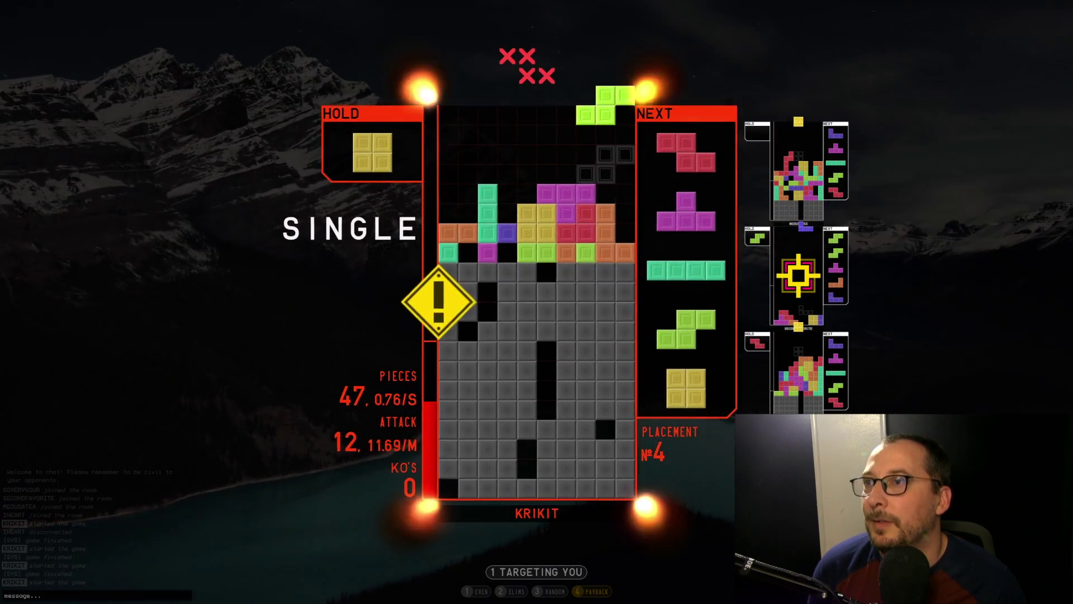
key("x")
key("space")
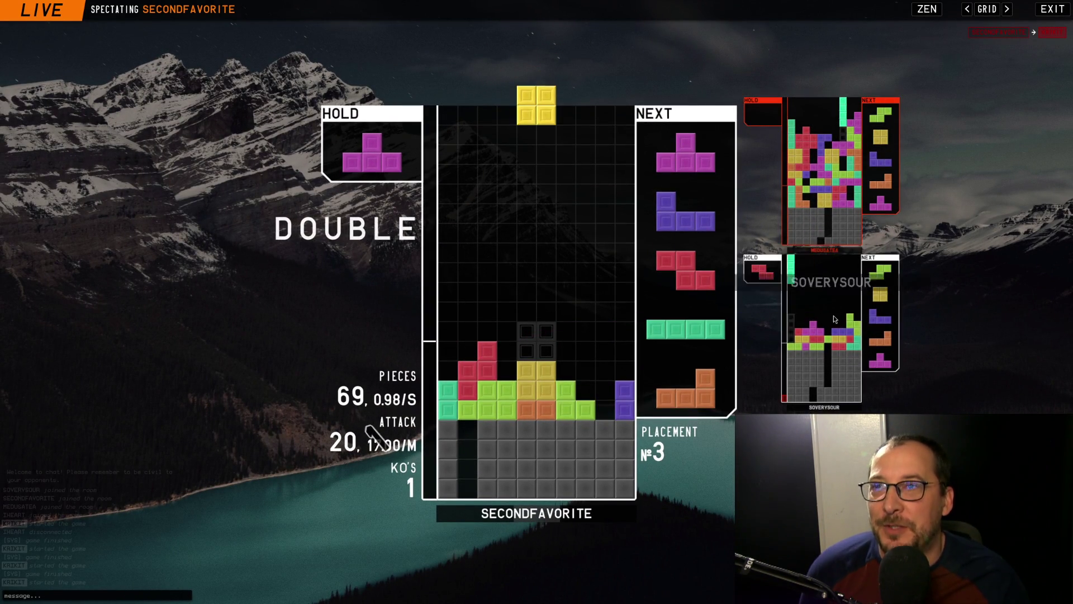
Spectate another opponent, show all three remaining boards, then refocus the game for the new round
left_click(837, 363)
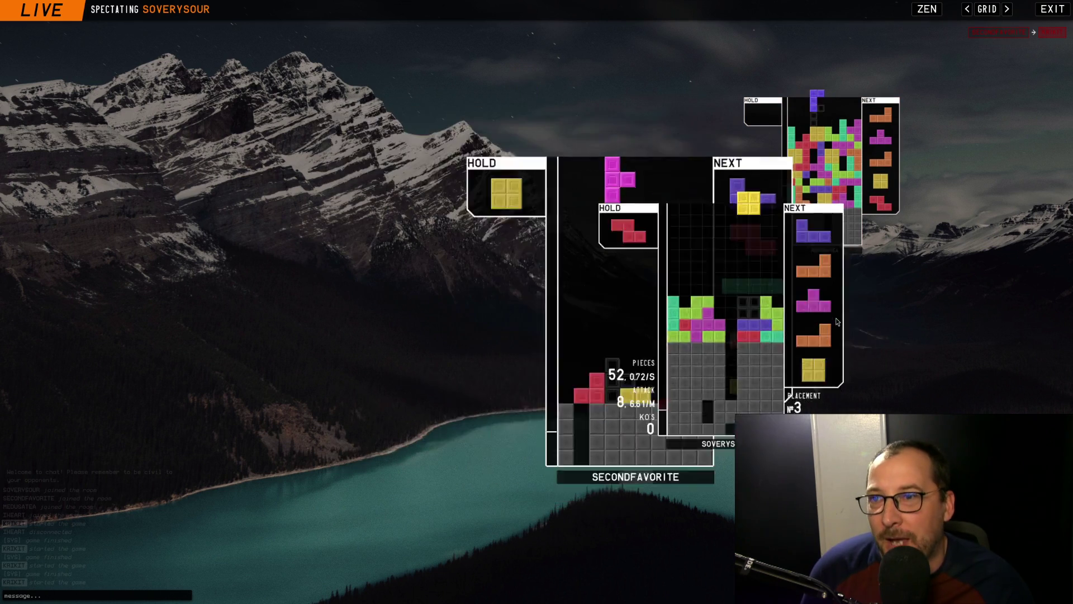
left_click(988, 9)
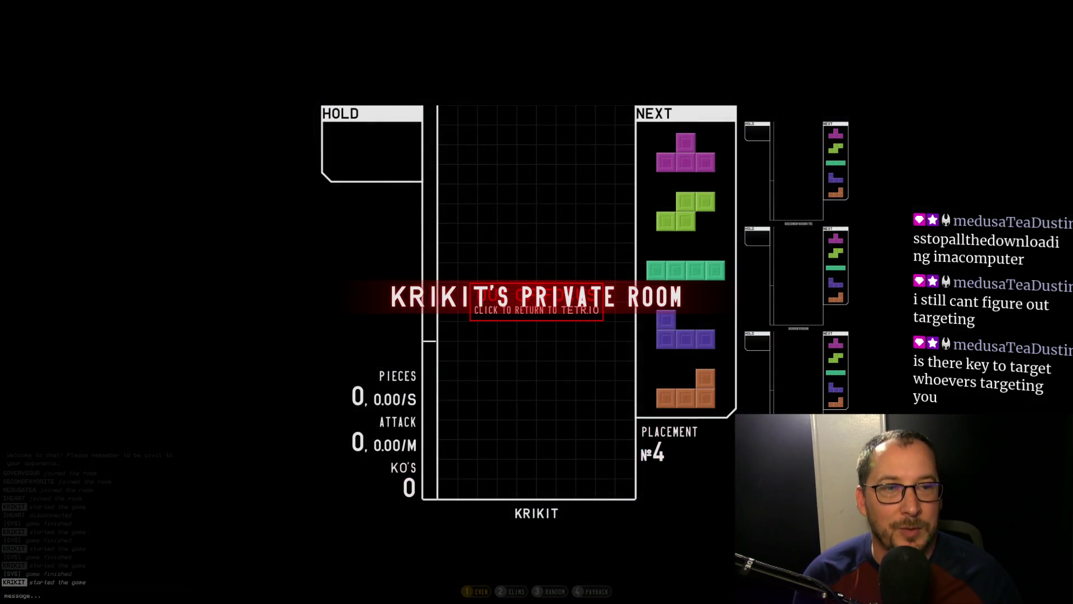
left_click(249, 494)
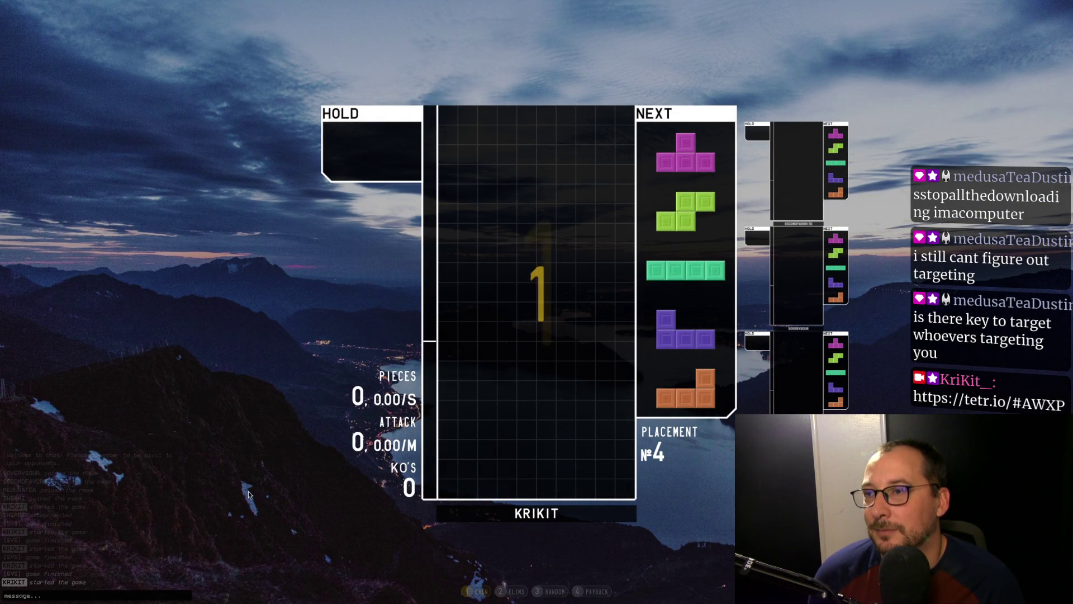
Place the opening T, S, I and J pieces across the floor and left stack
key("Right")
key("Right")
key("Right")
key("space")
key("Up")
key("Right")
key("Right")
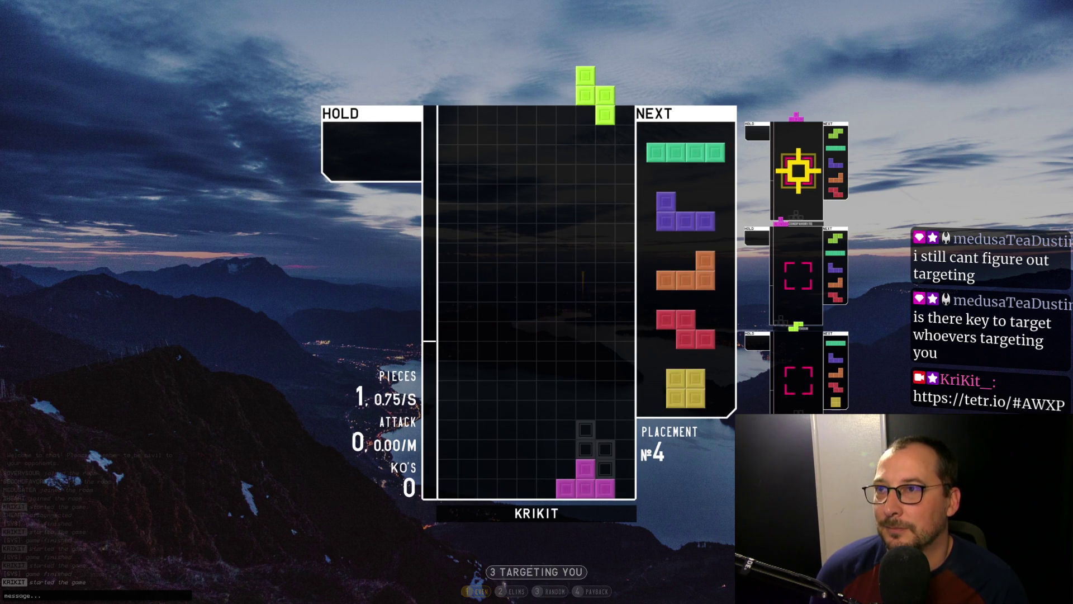
key("space")
key("Left")
key("Left")
key("space")
key("Up")
key("Up")
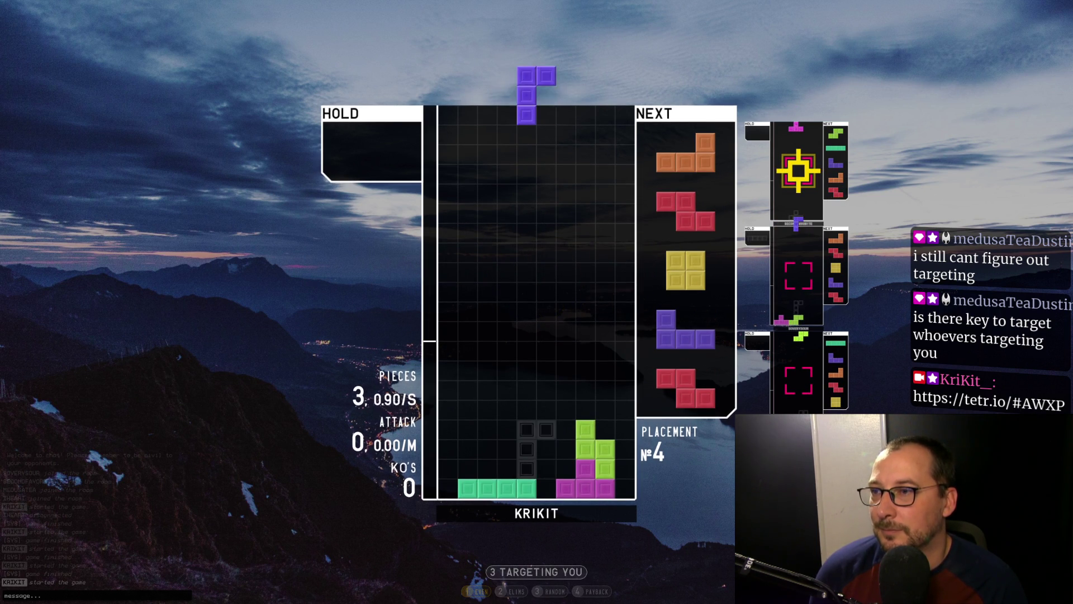
key("space")
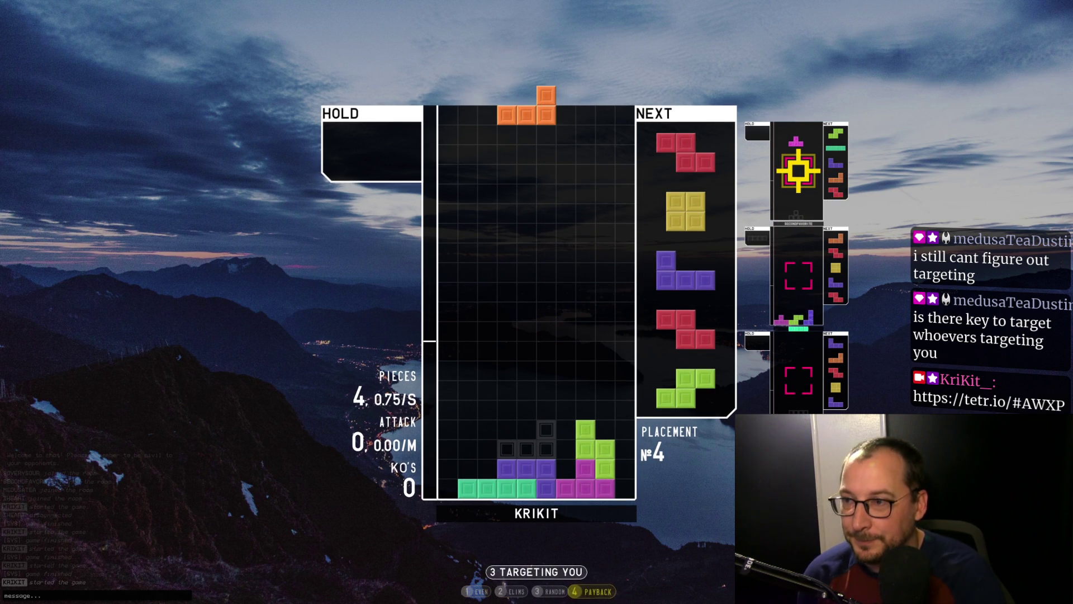
Stack the L, Z, O and J pieces on the left side of the board
key("Left")
key("Up")
key("Up")
key("space")
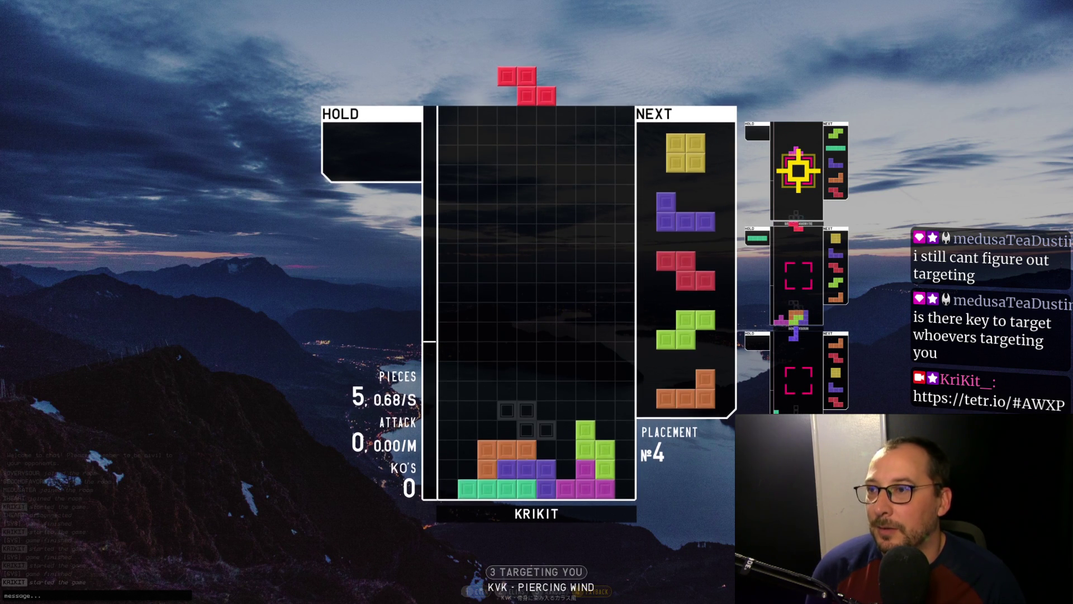
key("Up")
key("Left")
key("Left")
key("Left")
key("space")
key("Left")
key("Left")
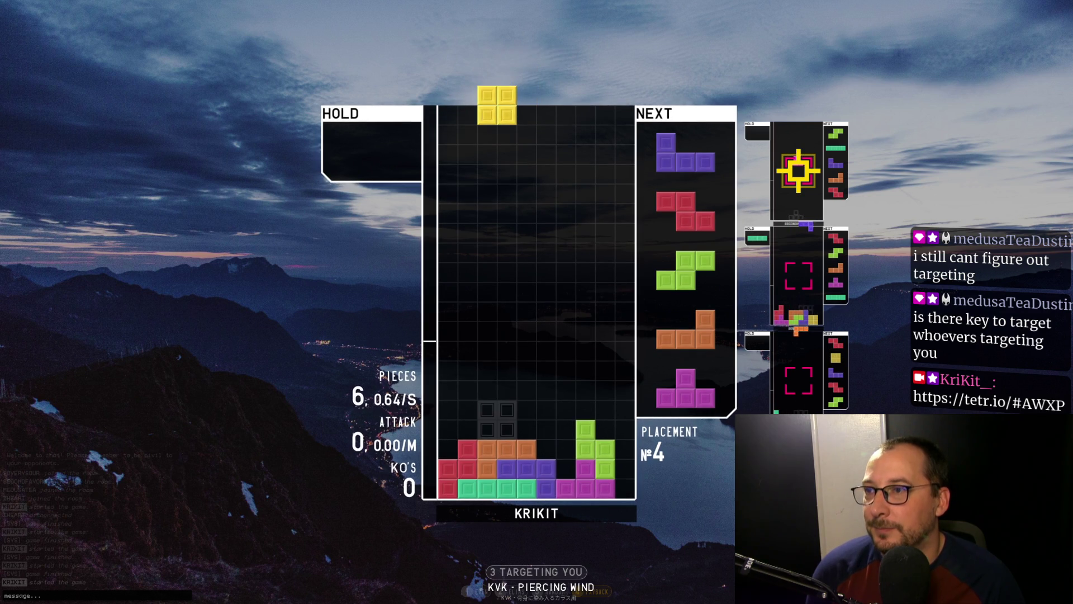
key("space")
key("z")
key("Up")
key("Up")
key("Left")
key("Left")
key("Left")
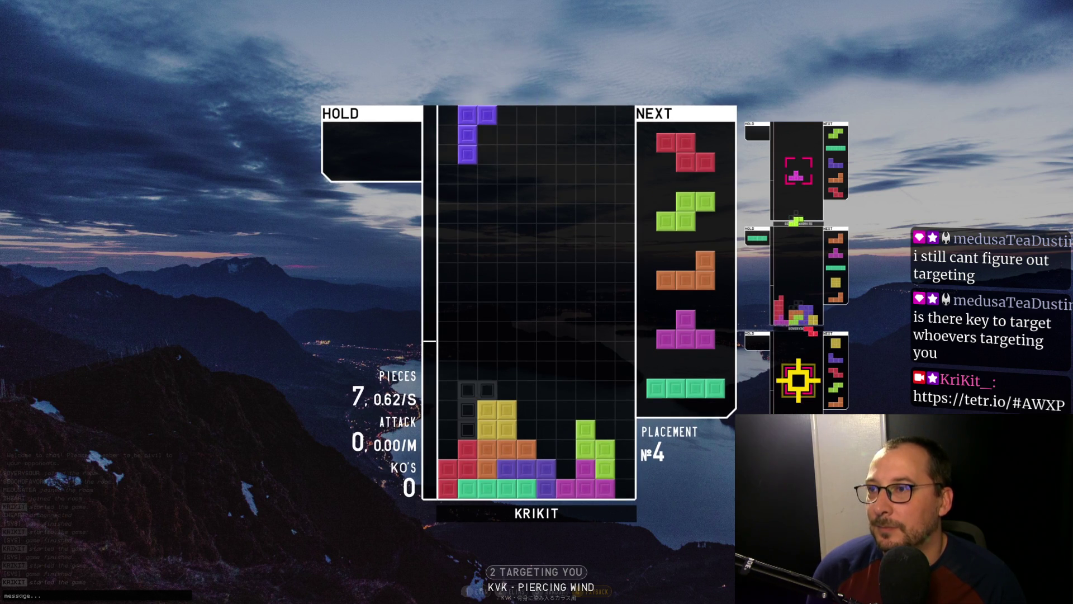
key("space")
Hold the Z piece, then place the S, L and T pieces on the stack
key("Left")
key("Right")
key("Up")
key("Left")
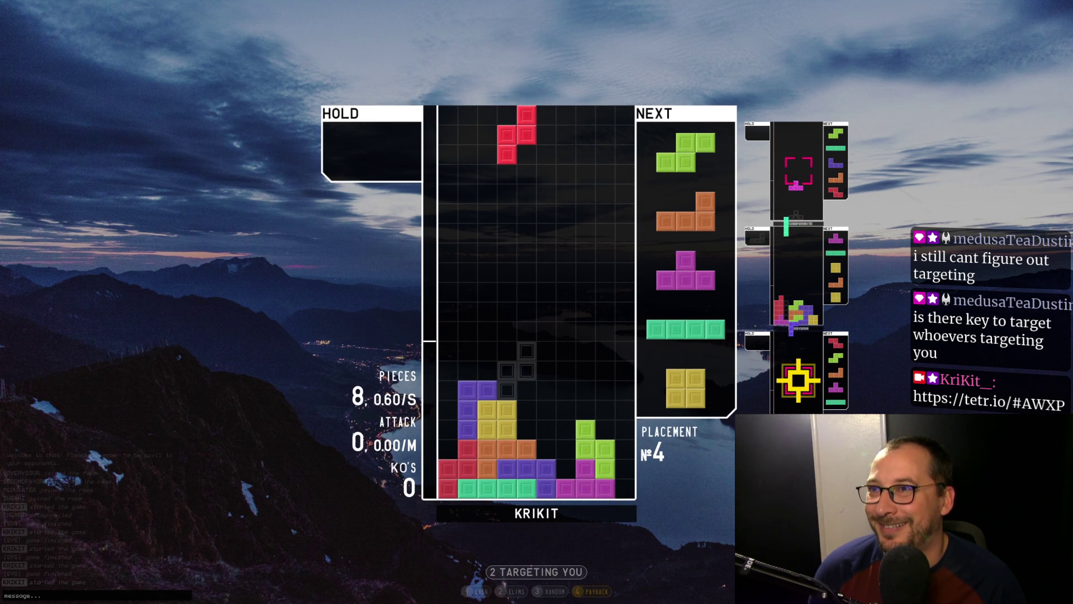
key("c")
key("Up")
key("Right")
key("space")
key("z")
key("space")
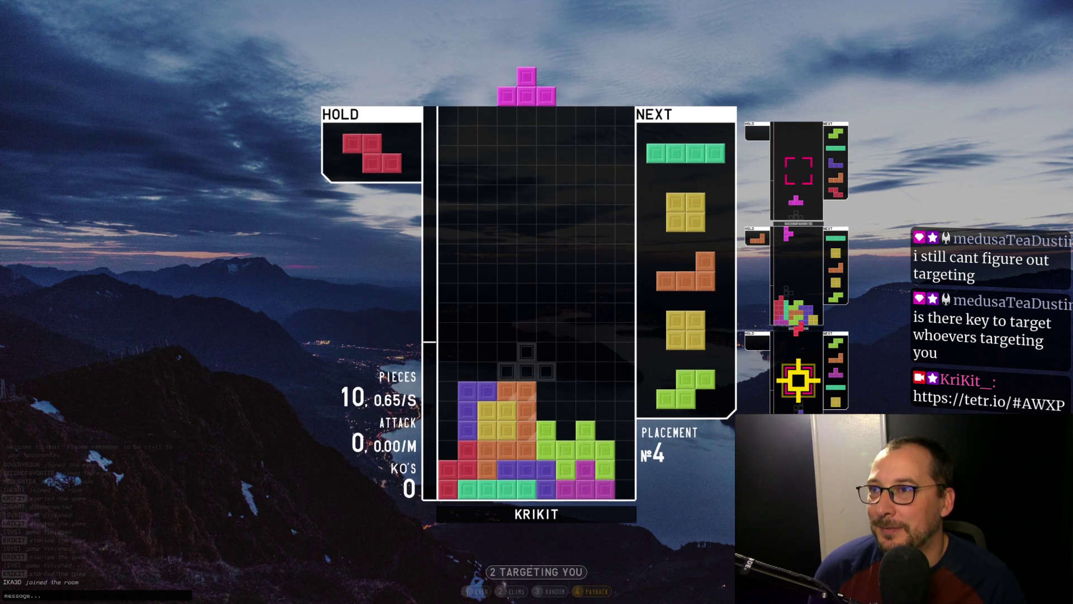
key("Right")
key("Right")
key("Right")
key("z")
key("Left")
key("space")
Bring back the held Z, stand an I upright, and clear three lines with the L
key("c")
key("Up")
key("Right")
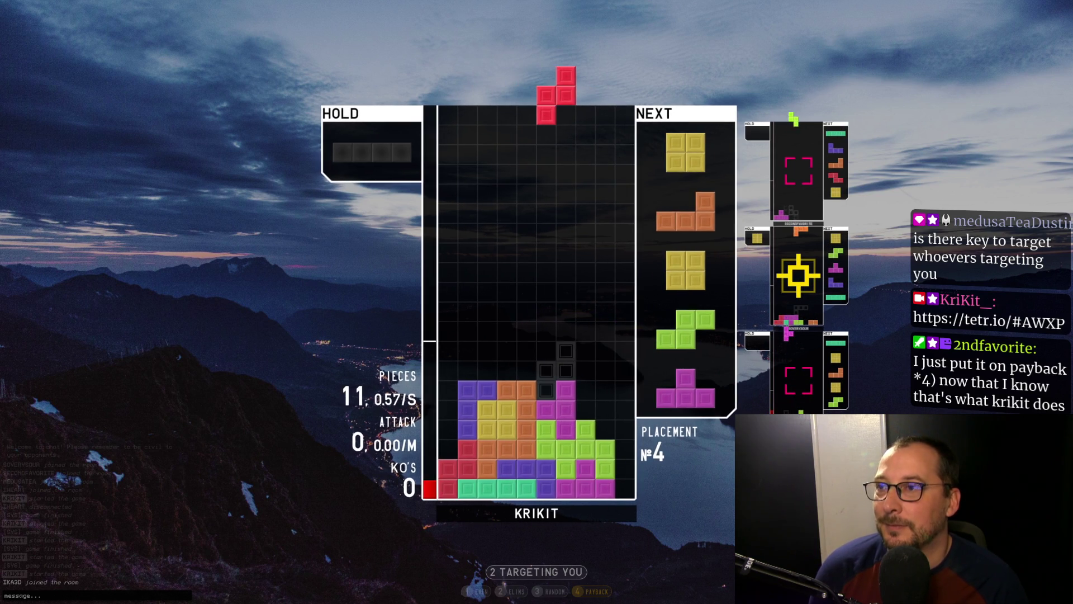
key("space")
key("c")
key("Up")
key("Right")
key("Right")
key("Right")
key("Right")
key("Right")
key("Left")
key("Left")
key("Left")
key("space")
key("Up")
key("Right")
key("Right")
key("space")
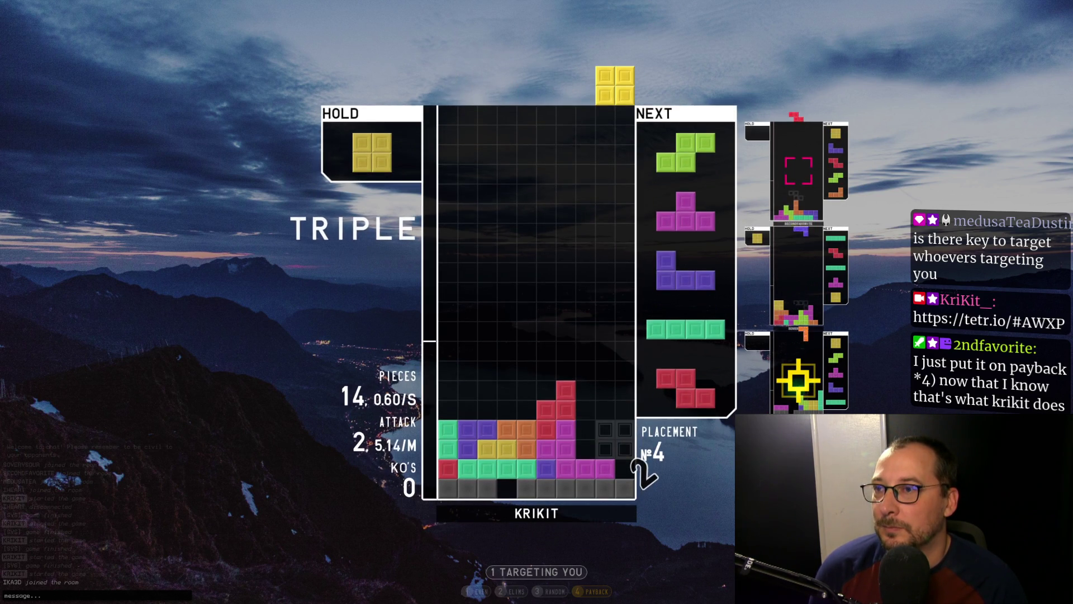
Place the O, T and S pieces, then score a quad with the I in the well
key("Left")
key("space")
key("space")
key("Left")
key("Left")
key("space")
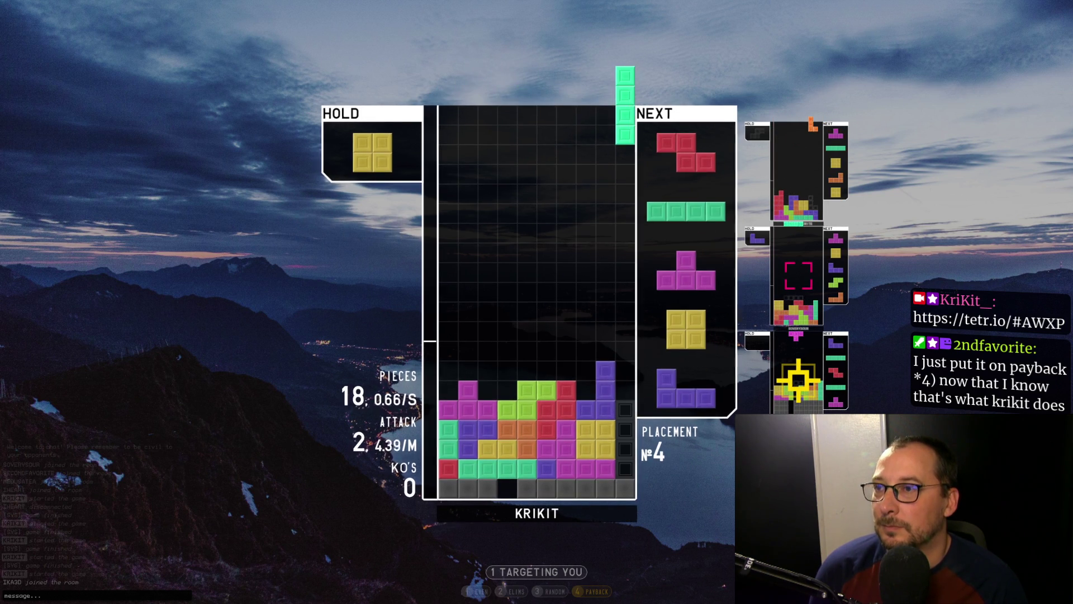
key("space")
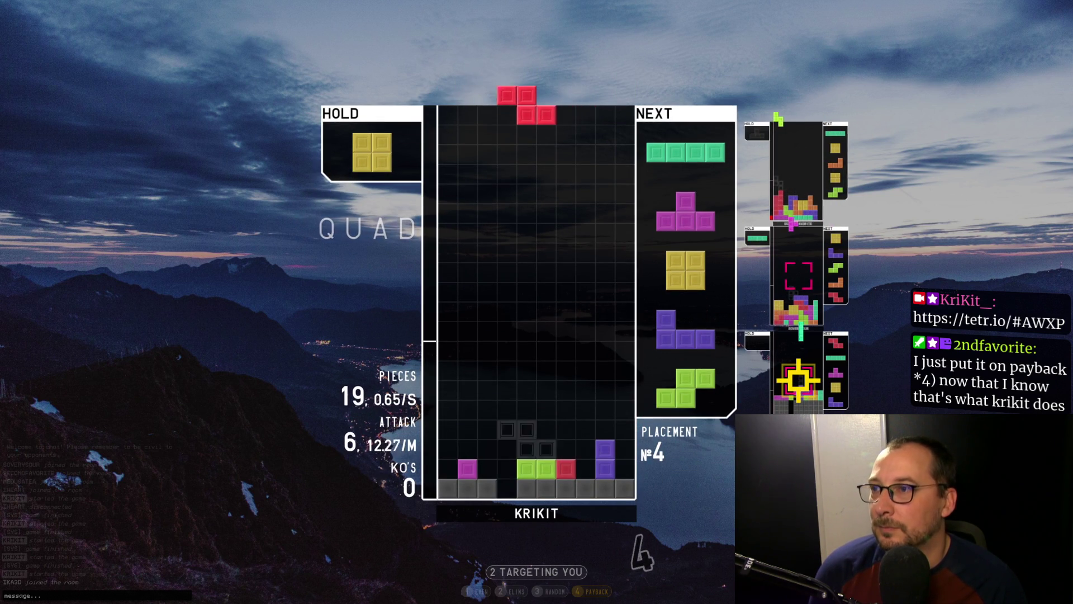
Set the Z against the left wall, add the O, and clear a line with the J
key("Up")
key("Left")
key("Left")
key("Left")
key("space")
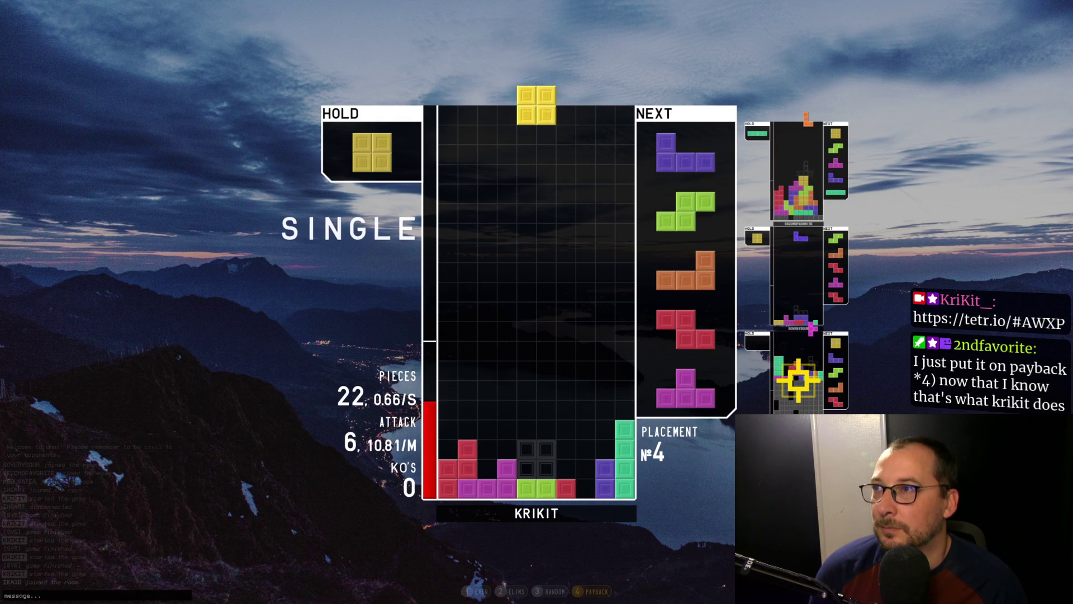
key("space")
key("Right")
key("Right")
key("space")
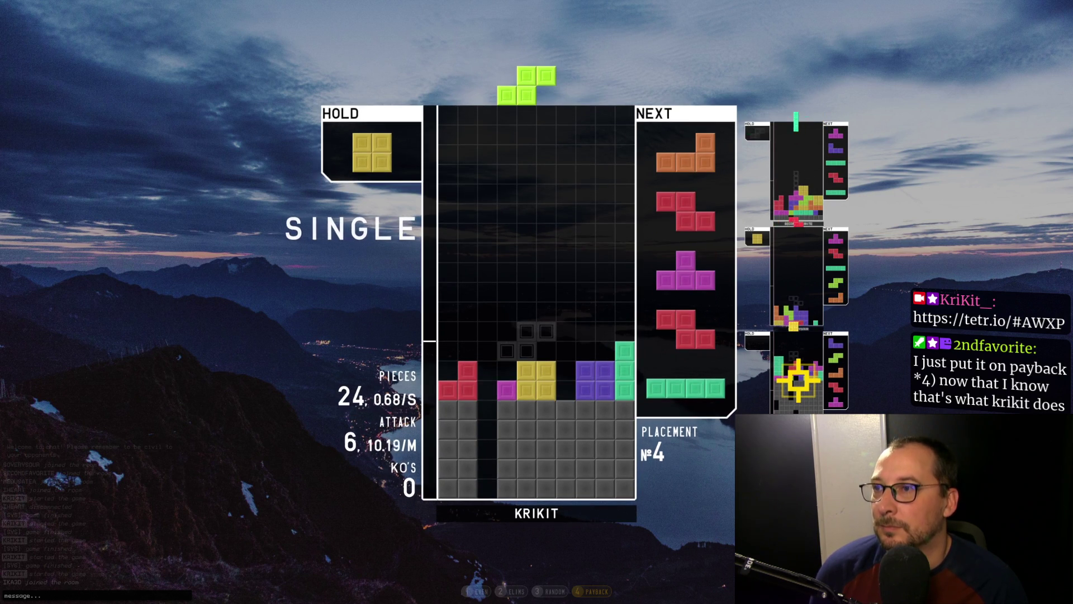
Stack the S, L, Z and S pieces, then land another I-piece quad
key("Right")
key("Right")
key("Right")
key("Right")
key("space")
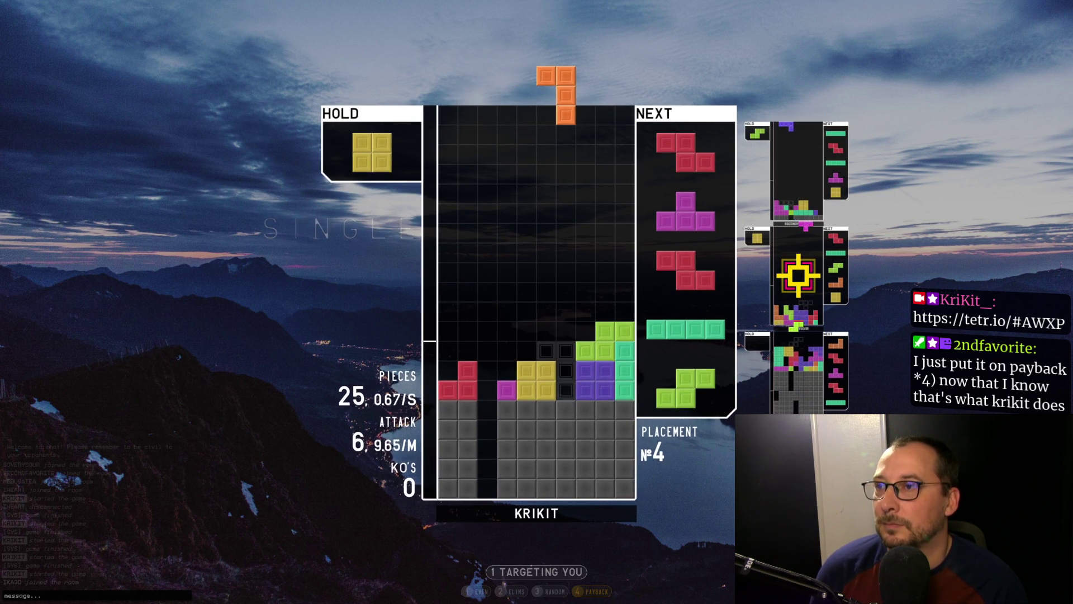
key("space")
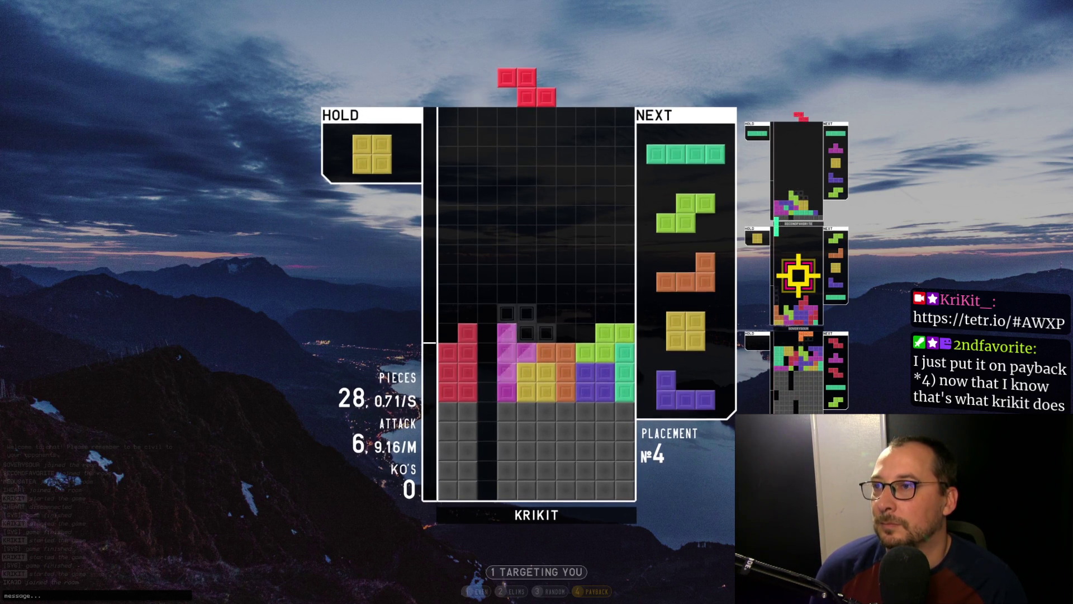
key("space")
key("space")
key("Right")
key("Right")
key("Right")
key("space")
Place the L and J pieces, then drop a vertical I into the left well for a quad
key("a")
key("Right")
key("Right")
key("Right")
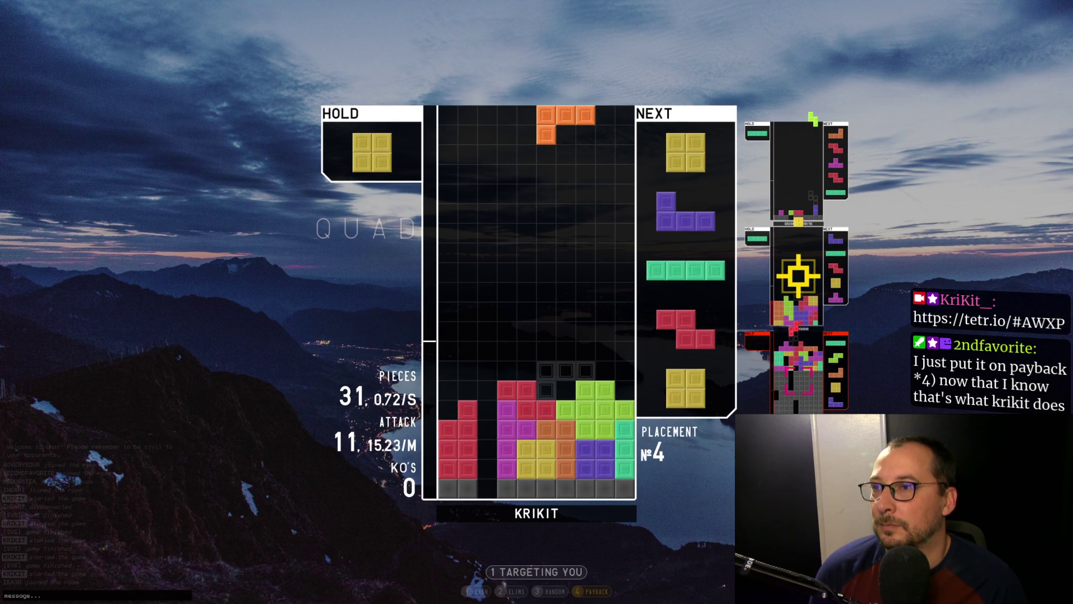
key("space")
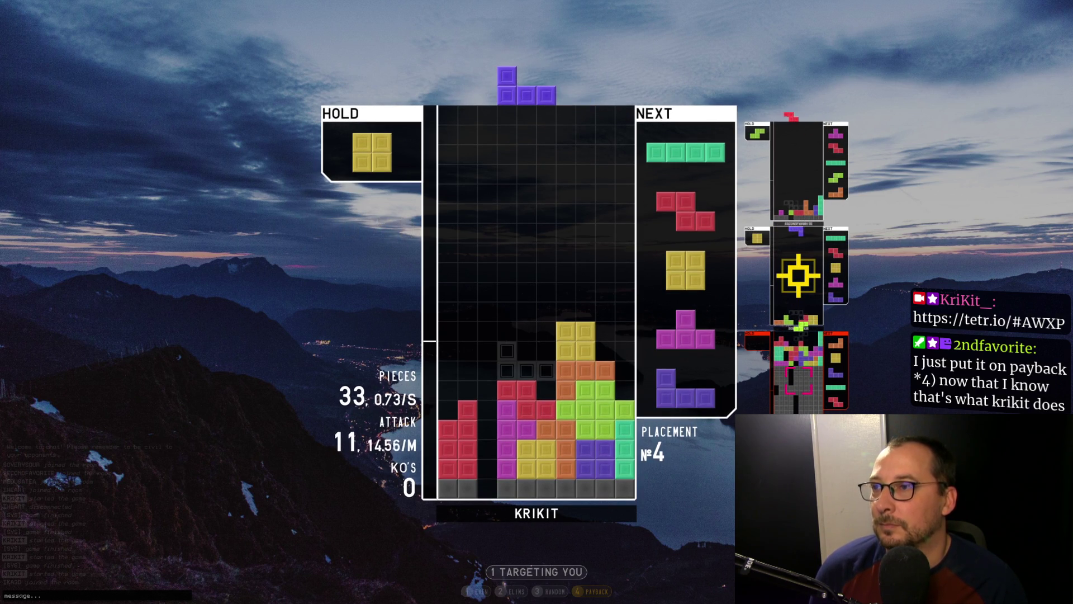
key("space")
key("Up")
key("Left")
key("Left")
Hold the Z for the O, then place the O, T and Z pieces across columns 1–6
key("Left")
key("space")
key("Up")
key("Left")
key("Left")
key("Left")
key("Right")
key("Right")
key("Right")
key("Right")
key("c")
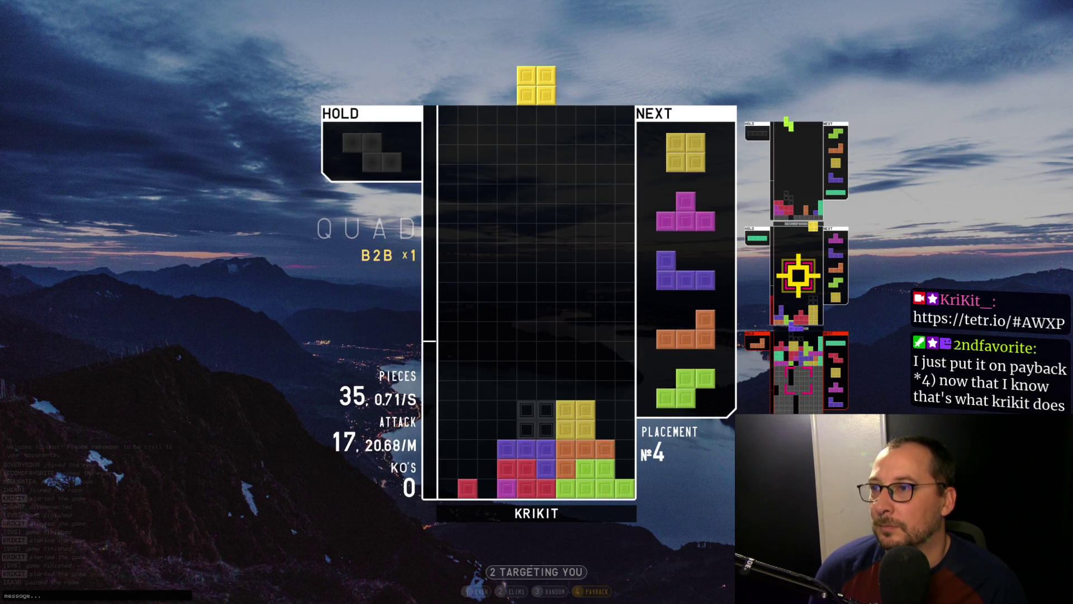
key("space")
key("space")
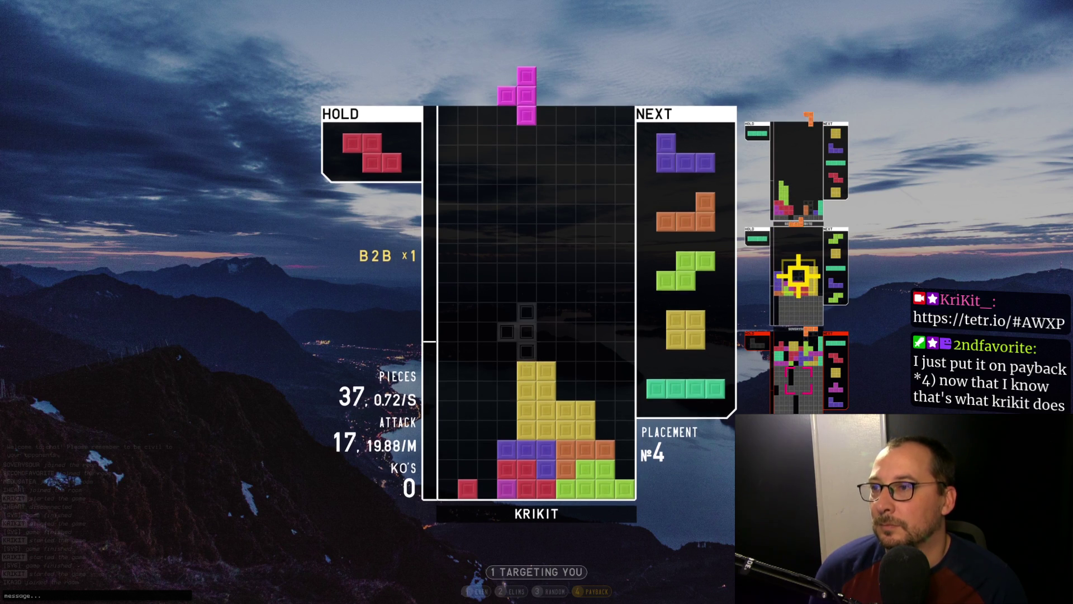
key("z")
key("Left")
key("Left")
key("space")
key("Left")
key("c")
key("z")
key("Left")
key("Left")
Put the L at the right wall and the S at columns 8–9, then clear a single with the J
key("space")
key("z")
key("Right")
key("Right")
key("Right")
key("space")
key("Right")
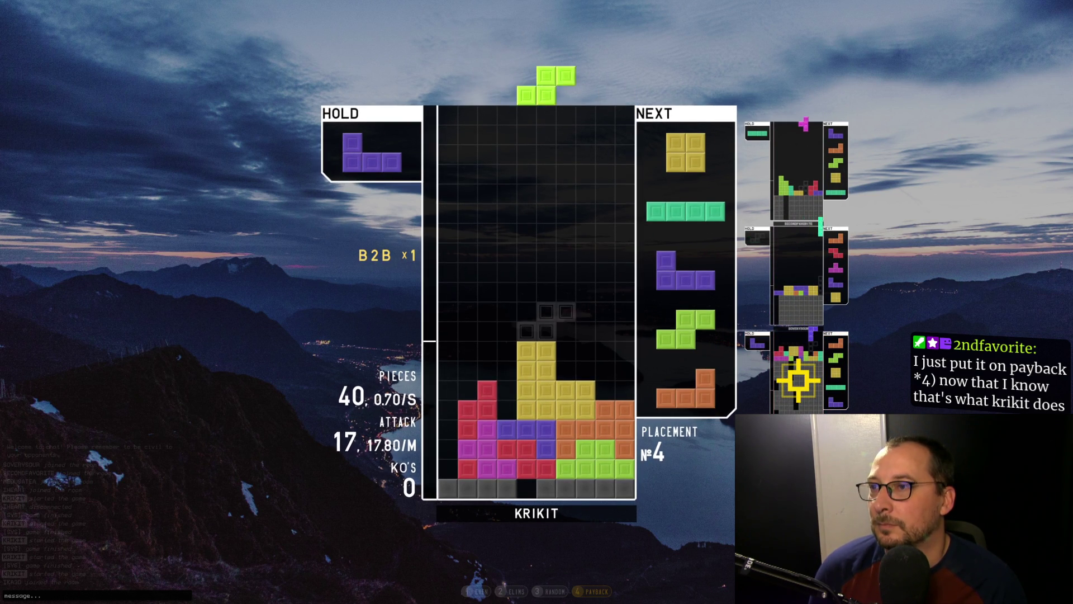
key("Right")
key("space")
key("space")
key("x")
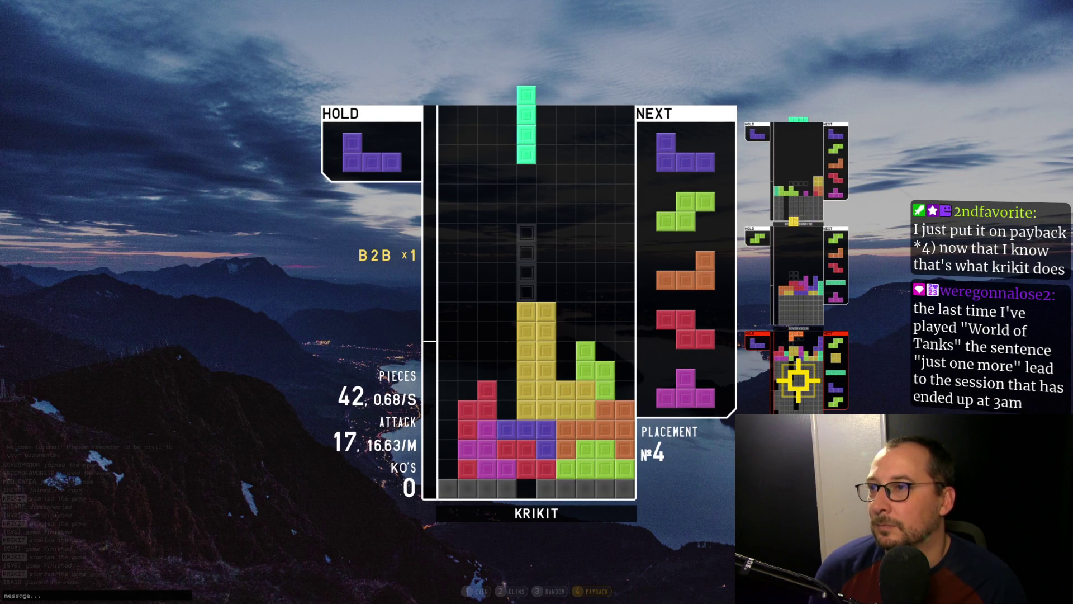
key("c")
key("Up")
key("Left")
key("Left")
key("Left")
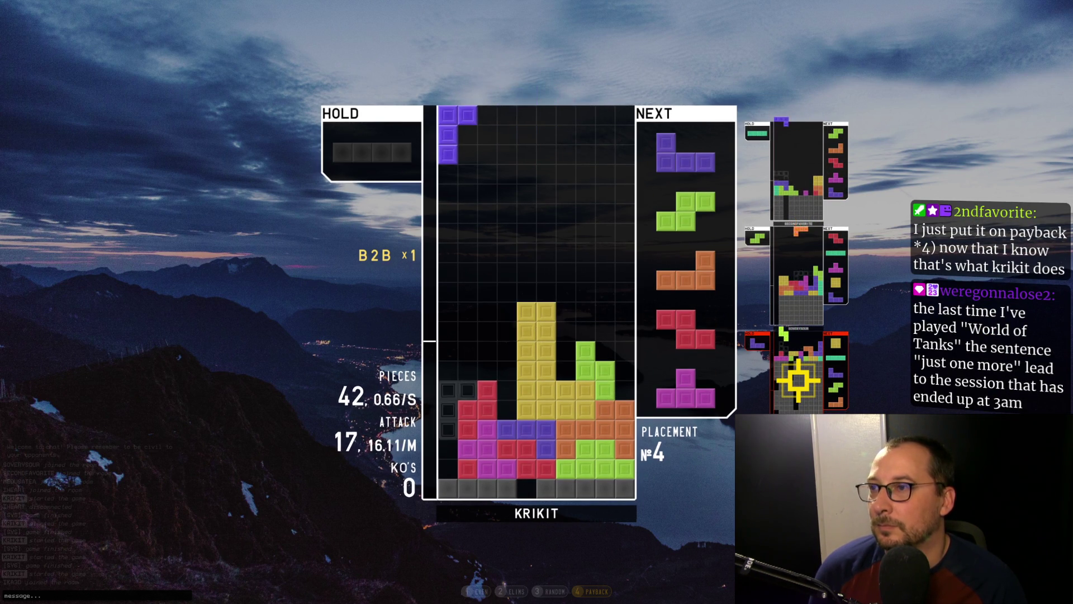
key("space")
Place the J at columns 2–3, then clear singles with the held I and the L
key("Left")
key("z")
key("Left")
key("Left")
key("Right")
key("space")
key("c")
key("z")
key("Left")
key("space")
key("z")
key("Right")
key("Right")
key("Right")
key("space")
Hold the Z, then place the S, T and J pieces, with the J at columns 6–7
key("Left")
key("Left")
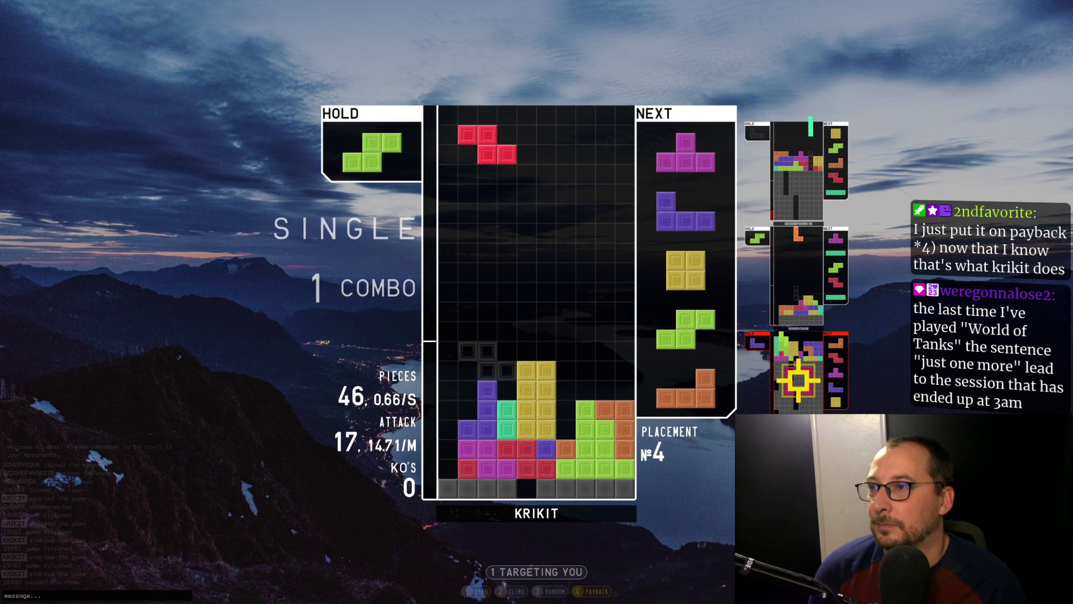
key("c")
key("z")
key("Left")
key("space")
key("space")
key("x")
key("Right")
key("Right")
key("space")
key("Right")
key("Right")
key("Right")
Place the O, S, L and Z pieces around the right-side stack
key("space")
key("Right")
key("Right")
key("Right")
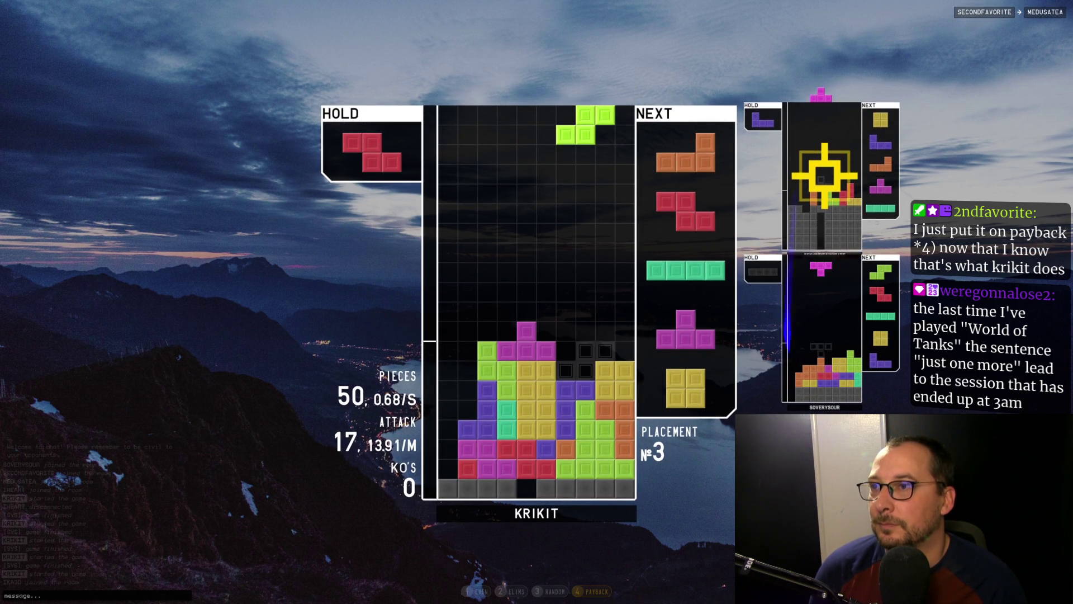
key("space")
key("Right")
key("Right")
key("Right")
key("space")
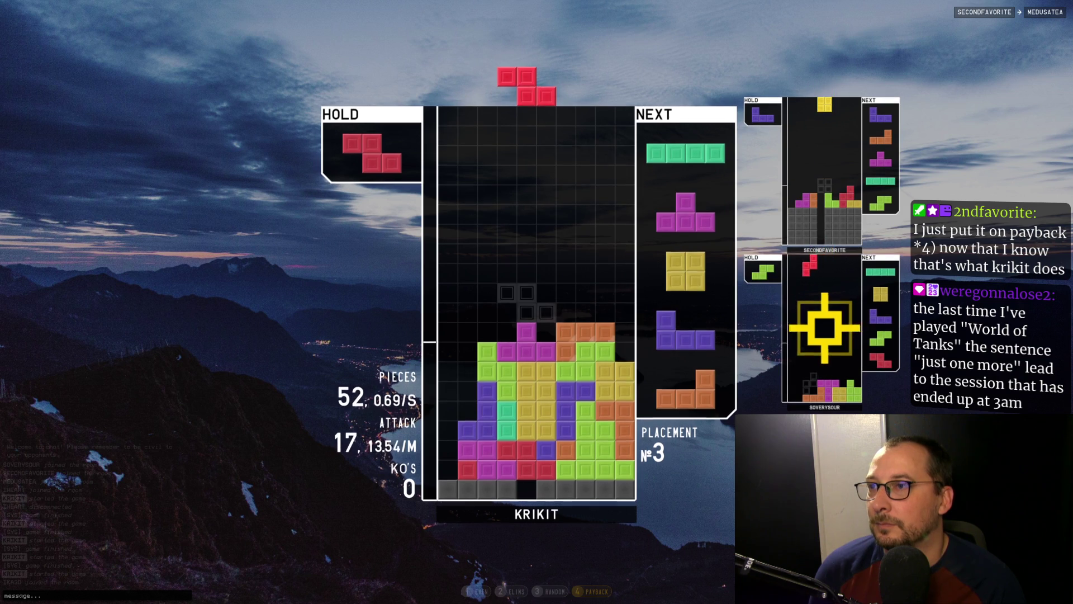
key("z")
key("space")
Put the I in the third column, then the J, the L at the right edge, and the T
key("z")
key("Left")
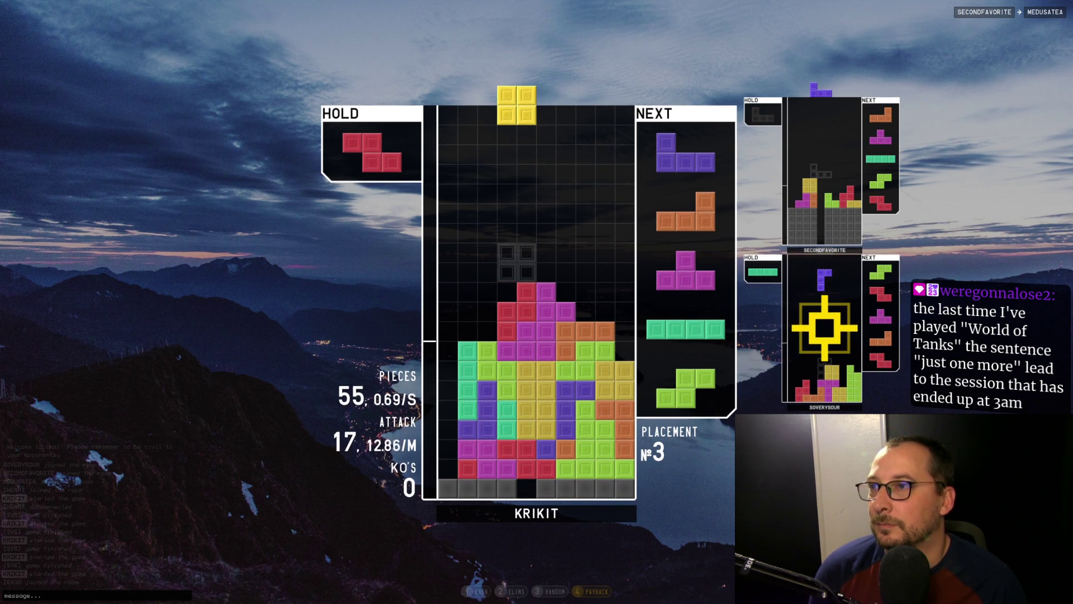
key("Left")
key("Left")
key("space")
key("z")
key("Right")
key("Right")
key("Right")
key("space")
key("Right")
key("Right")
key("Right")
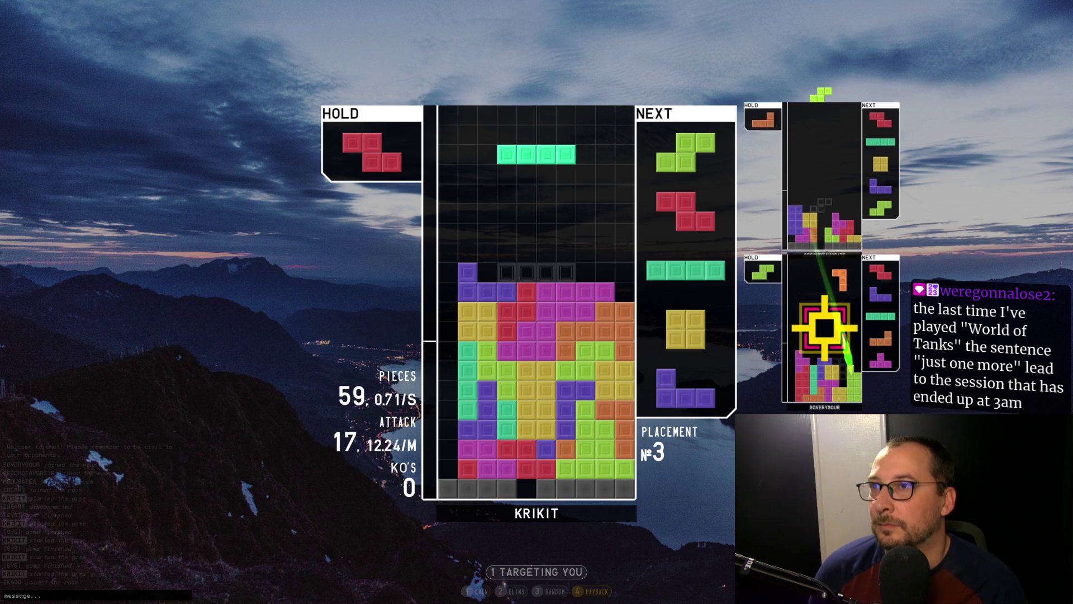
Place the S and Z pieces, then drop an I in the leftmost column for a quad
key("z")
key("Left")
key("Left")
key("Left")
key("z")
key("Right")
key("Right")
key("Right")
key("space")
key("Left")
key("Left")
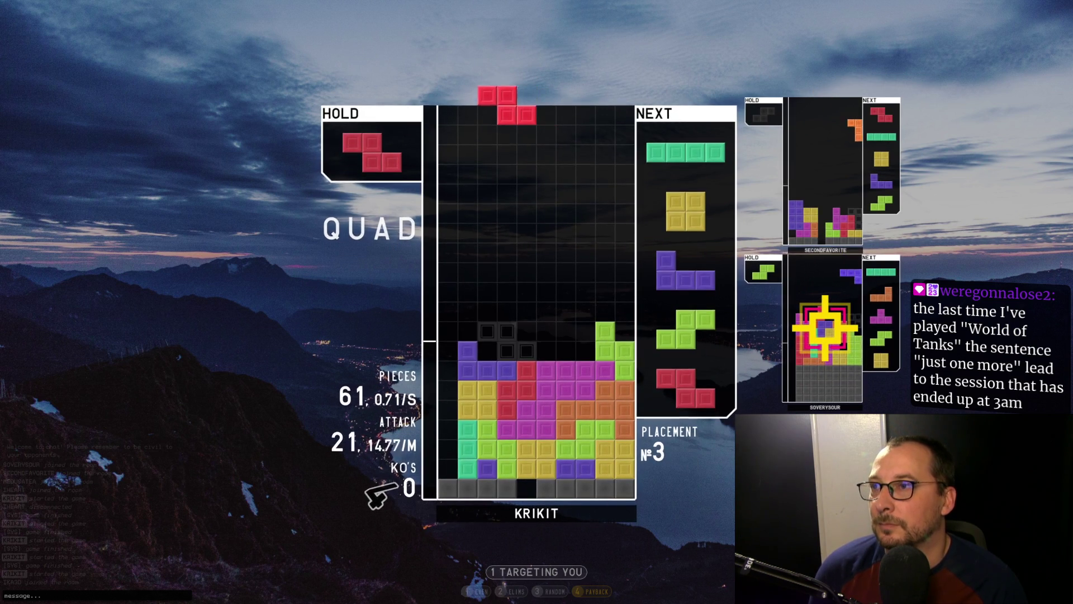
key("space")
key("Right")
key("Left")
key("space")
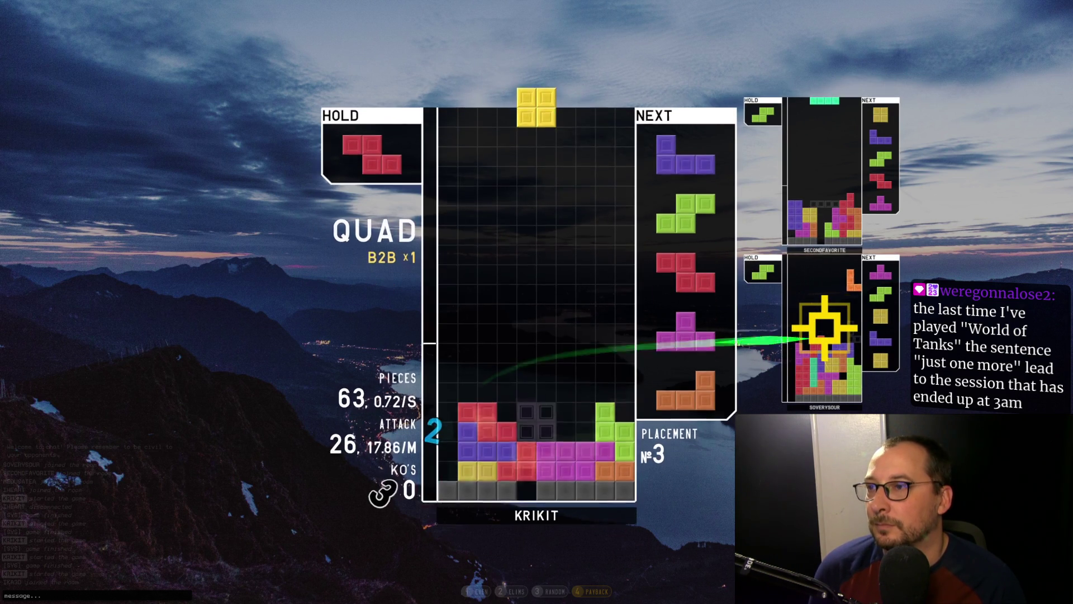
Place the O, J and Z pieces, then land another I-piece quad in the left well
key("Left")
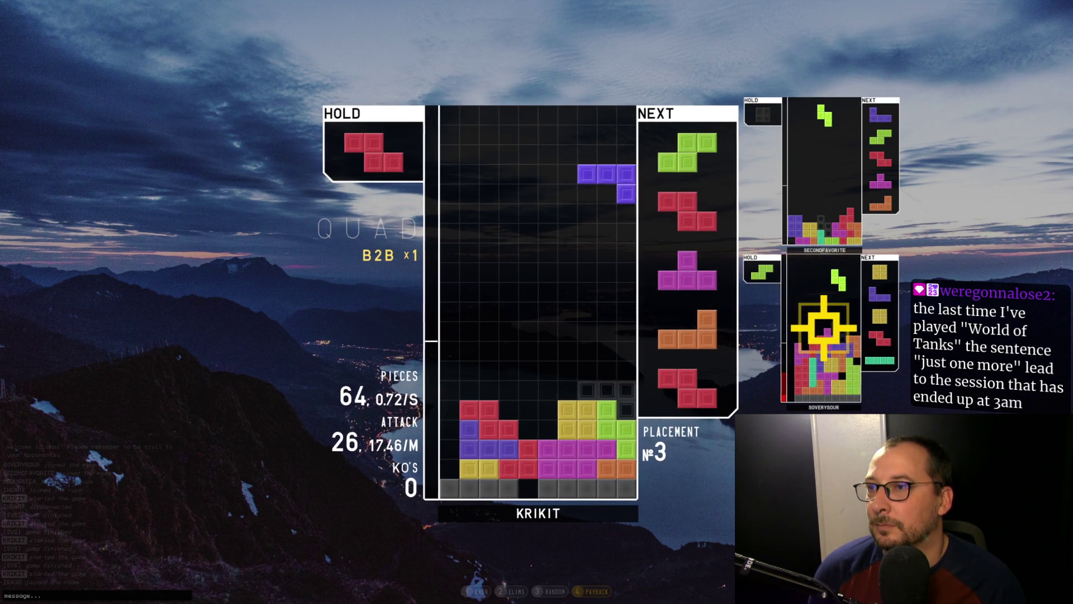
key("space")
key("space")
key("Up")
key("Right")
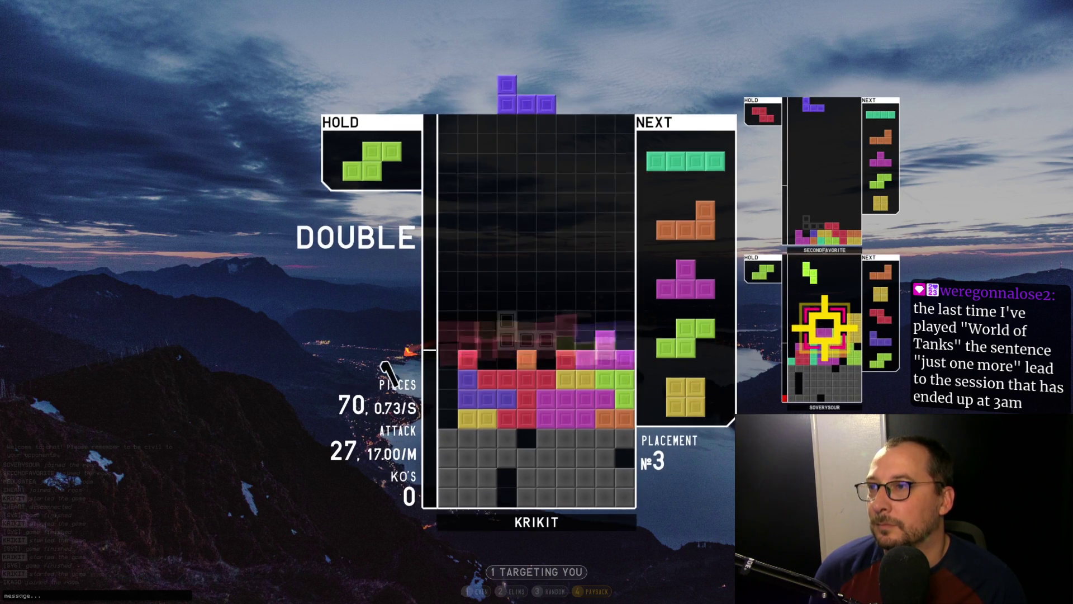
key("z")
key("Right")
key("Right")
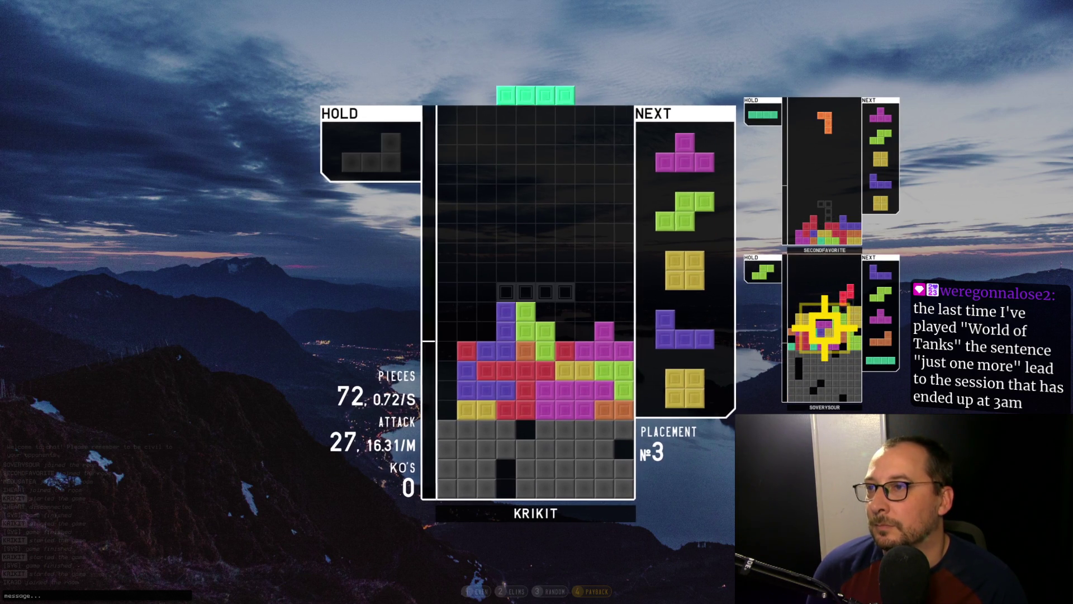
key("z")
key("Left")
key("space")
Put the T at the right edge, clear a single with the O, and set the S at the left wall
key("z")
key("Right")
key("Right")
key("Right")
key("space")
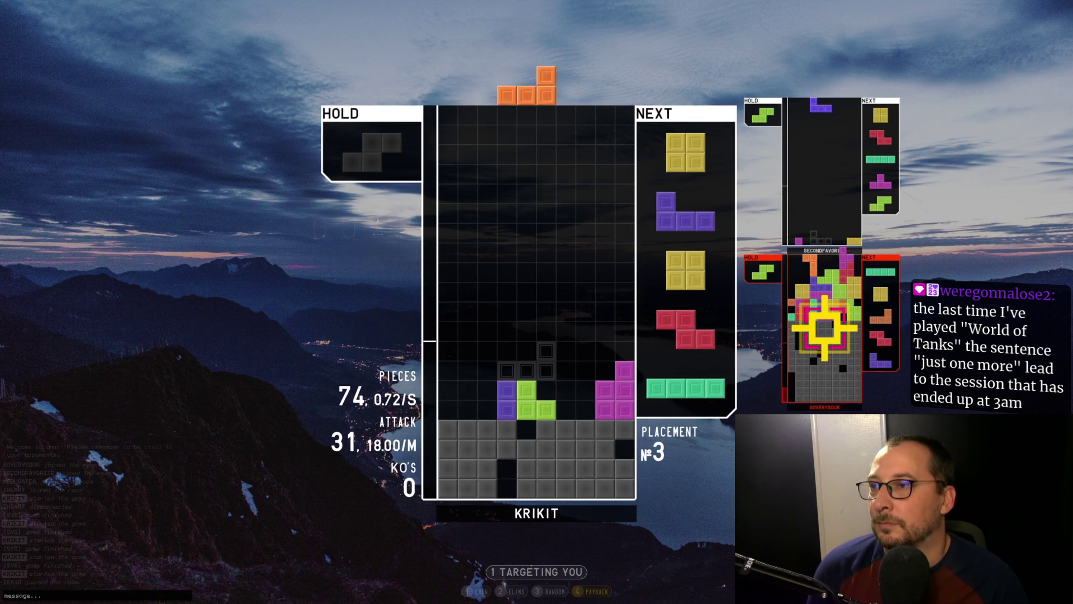
key("Left")
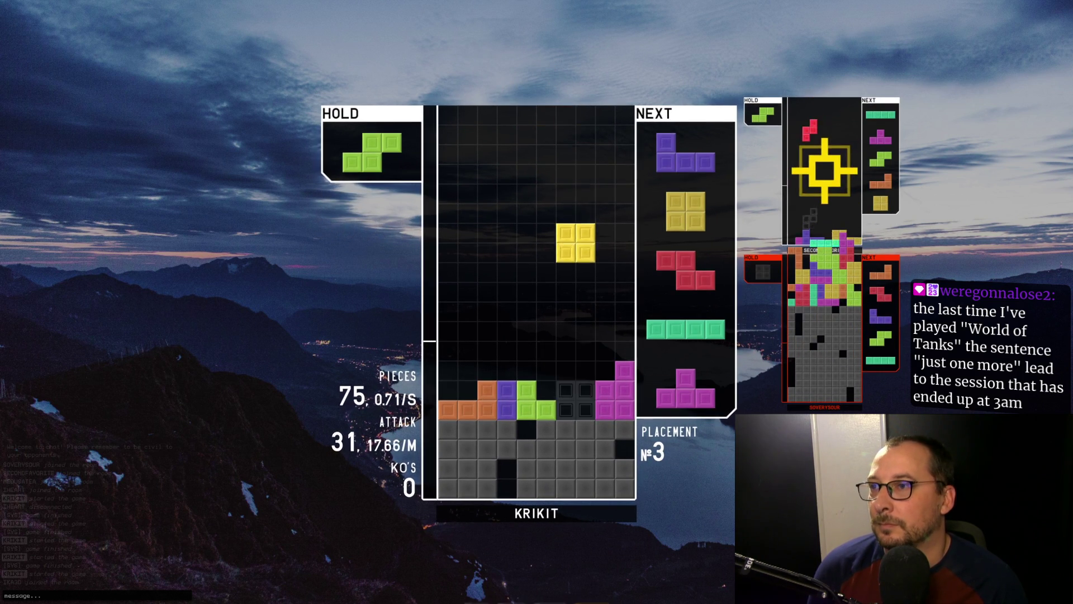
key("space")
key("z")
key("Left")
key("Left")
key("Left")
key("space")
Hold the O, place the J and Z, and drop an upright I to clear a single
key("z")
key("space")
key("Right")
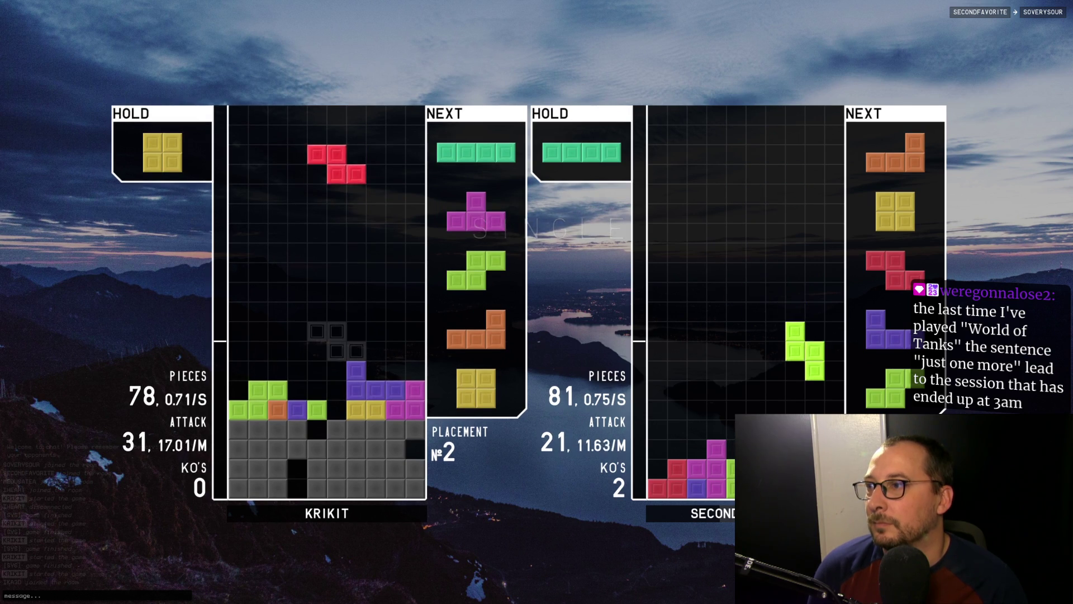
key("space")
key("Up")
key("space")
key("Right")
key("Right")
key("Right")
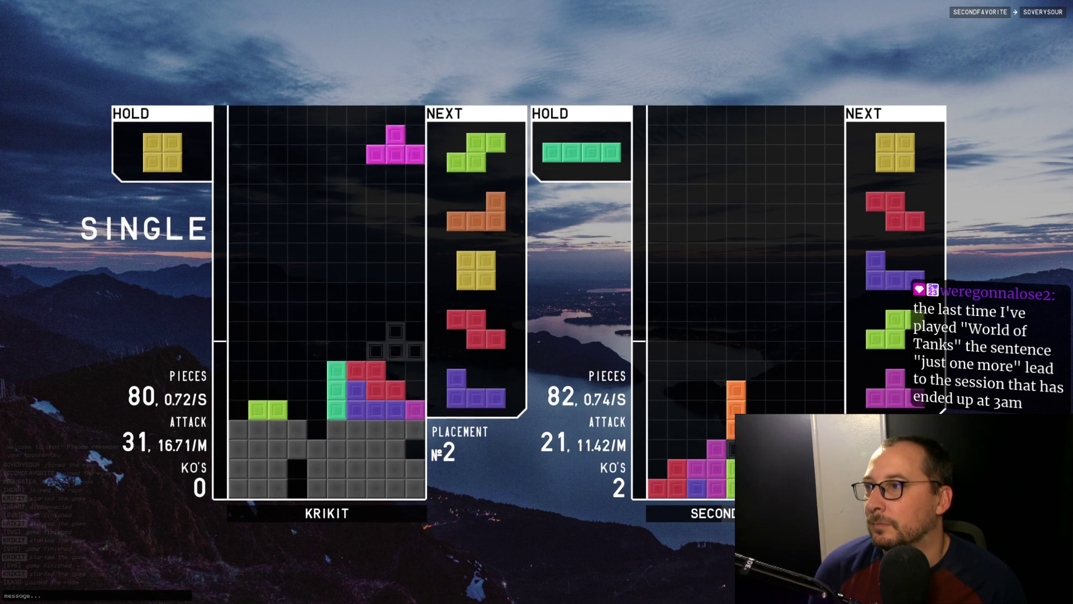
Place the T and S, then drop the L to clear another line for a combo
key("z")
key("Right")
key("Right")
key("space")
key("Up")
key("space")
key("a")
key("Left")
key("Left")
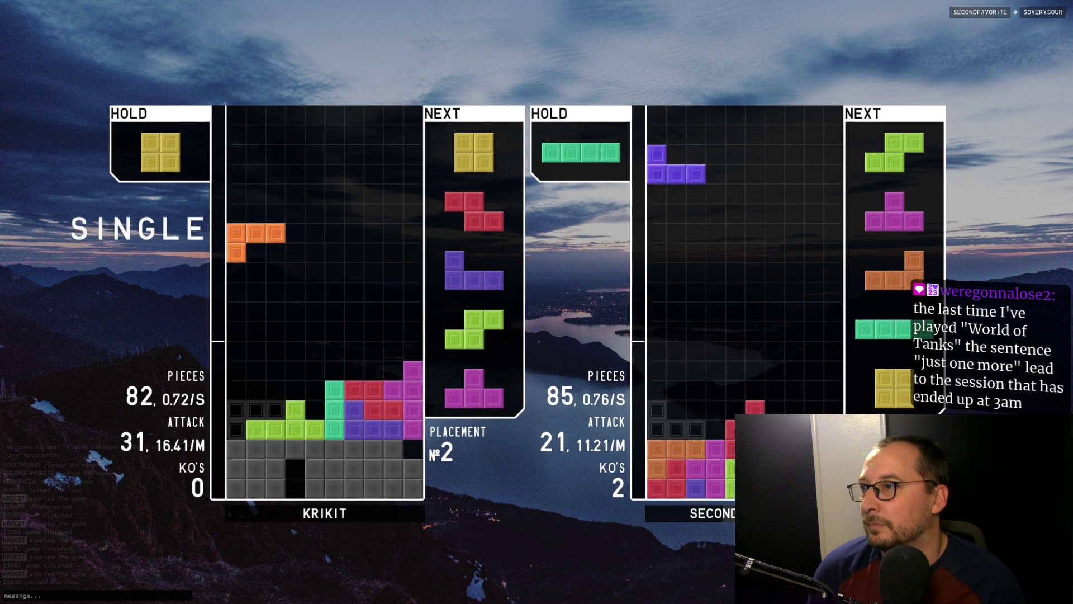
key("space")
Stack the O at the left and vertical Z at the right wall, then drop the J for a double
key("Left")
key("Left")
key("Left")
key("space")
key("Up")
key("Right")
key("Right")
key("Right")
key("space")
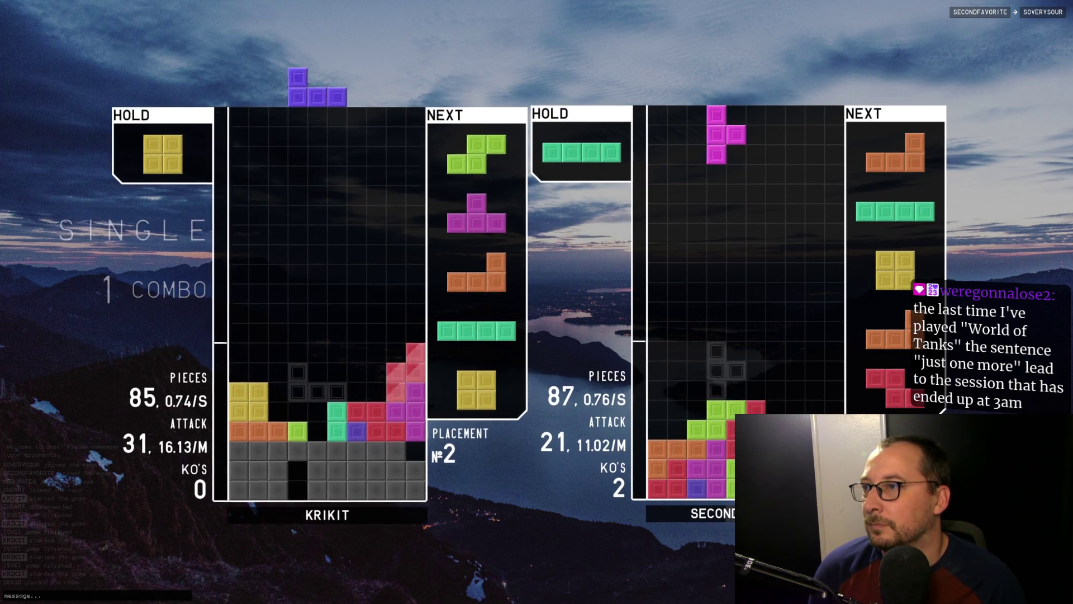
key("Left")
key("space")
key("z")
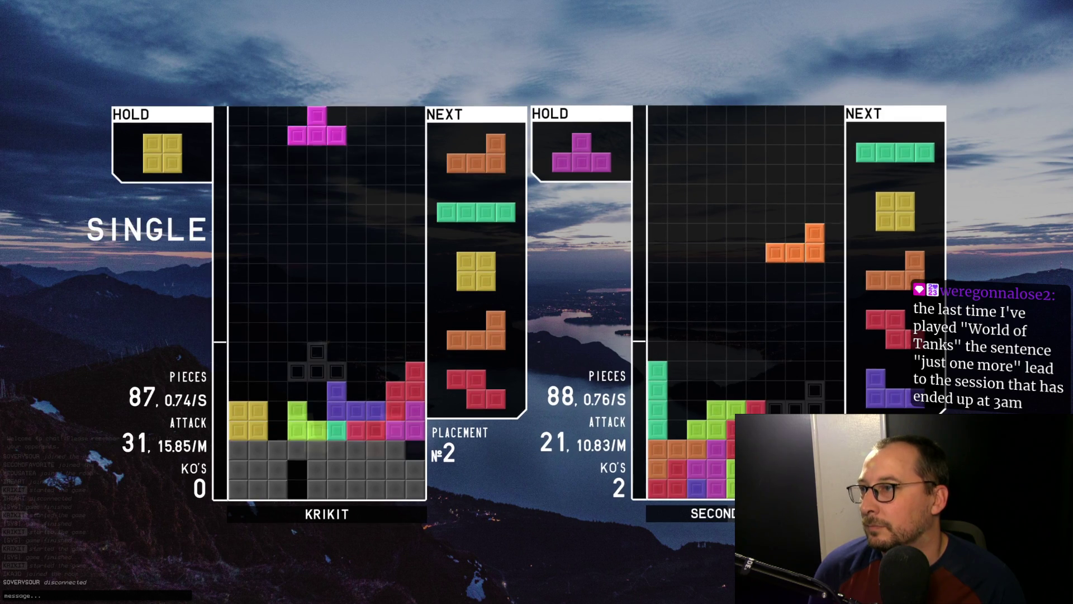
key("space")
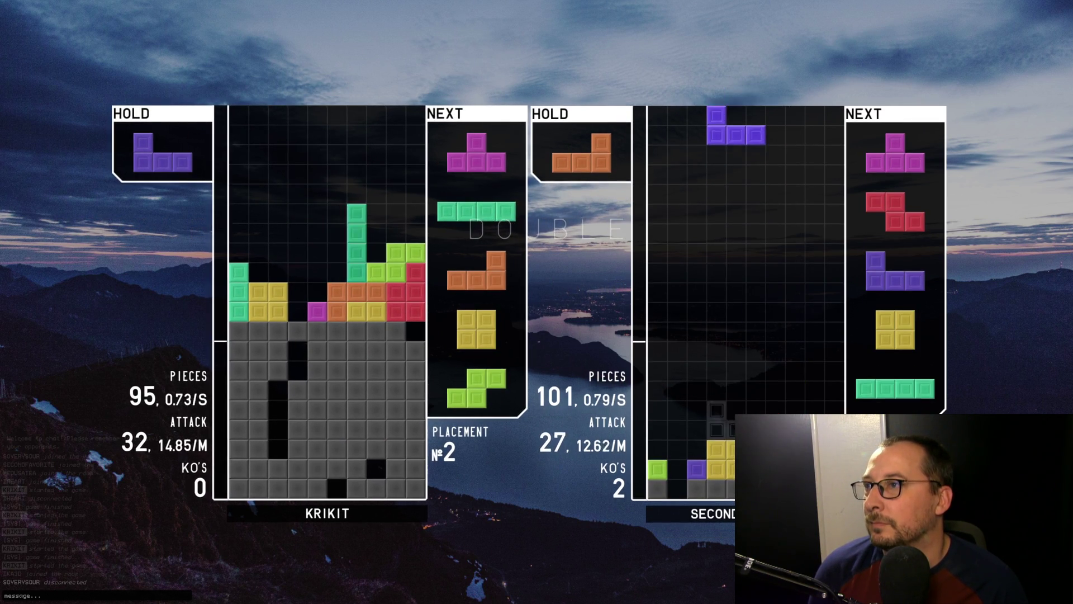
Lower the T and O, then hold the S and drop an upright I in the leftmost column
key("Left")
key("Down")
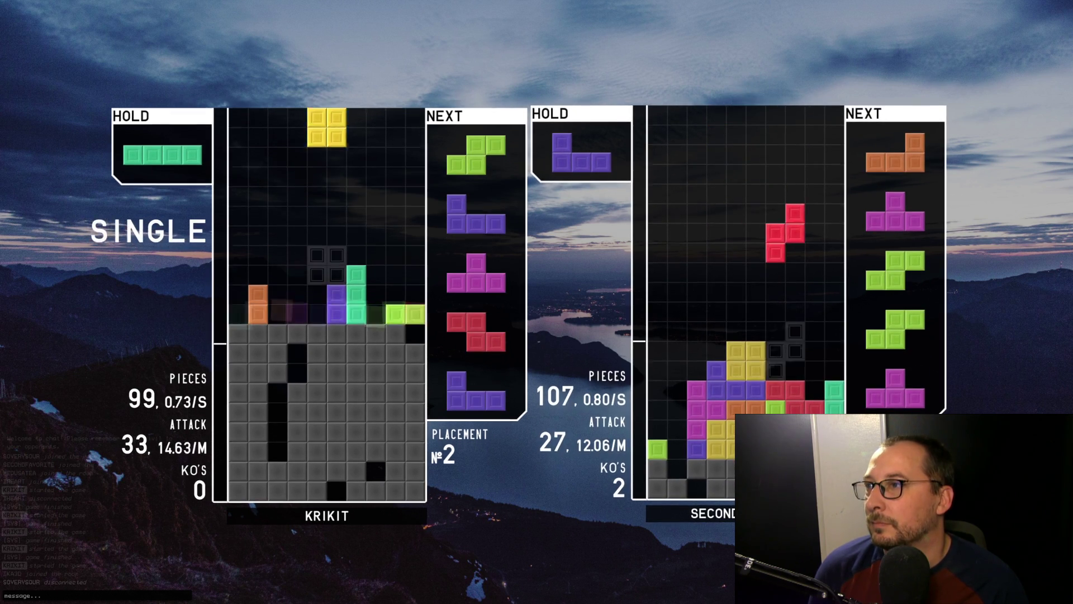
key("Left")
key("Left")
key("Left")
key("Down")
key("c")
key("Up")
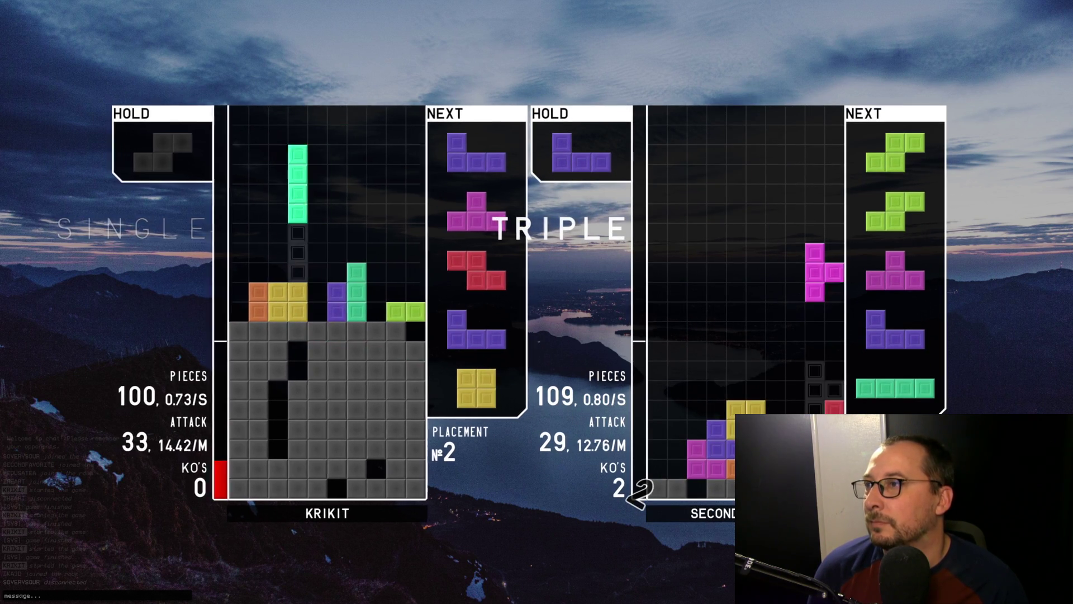
key("Left")
key("Left")
key("Left")
key("space")
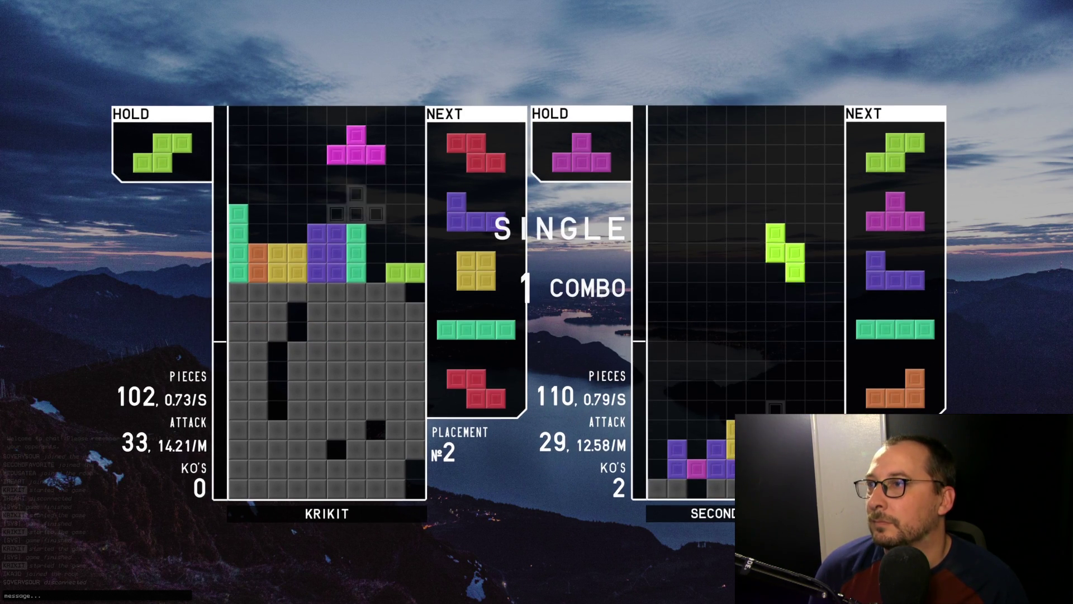
Place a piece to clear a single line and put the J into hold
key("Right")
key("Down")
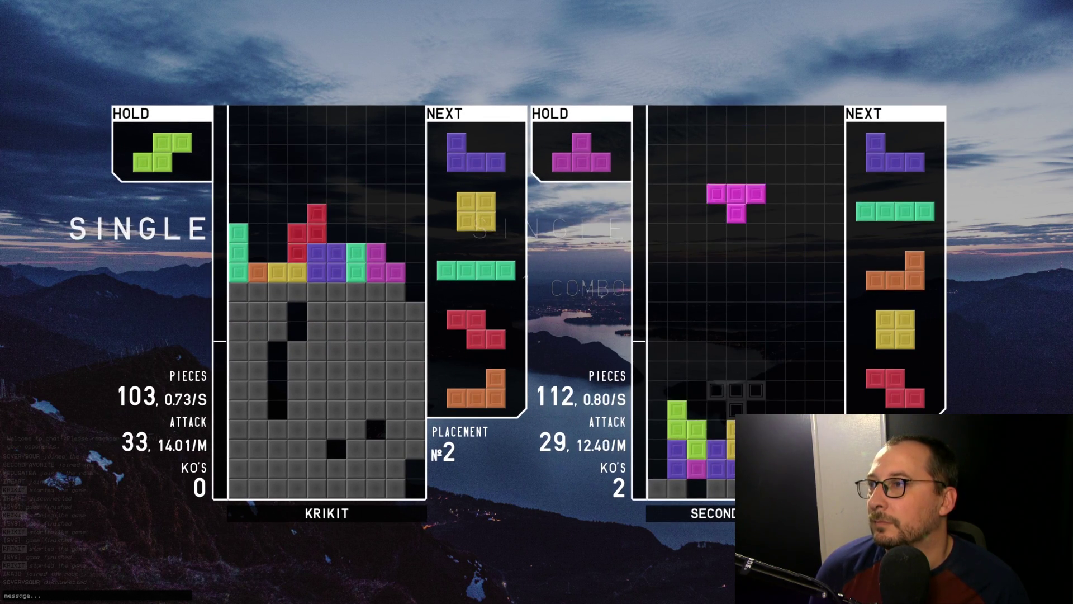
key("Right")
key("Right")
key("Right")
key("c")
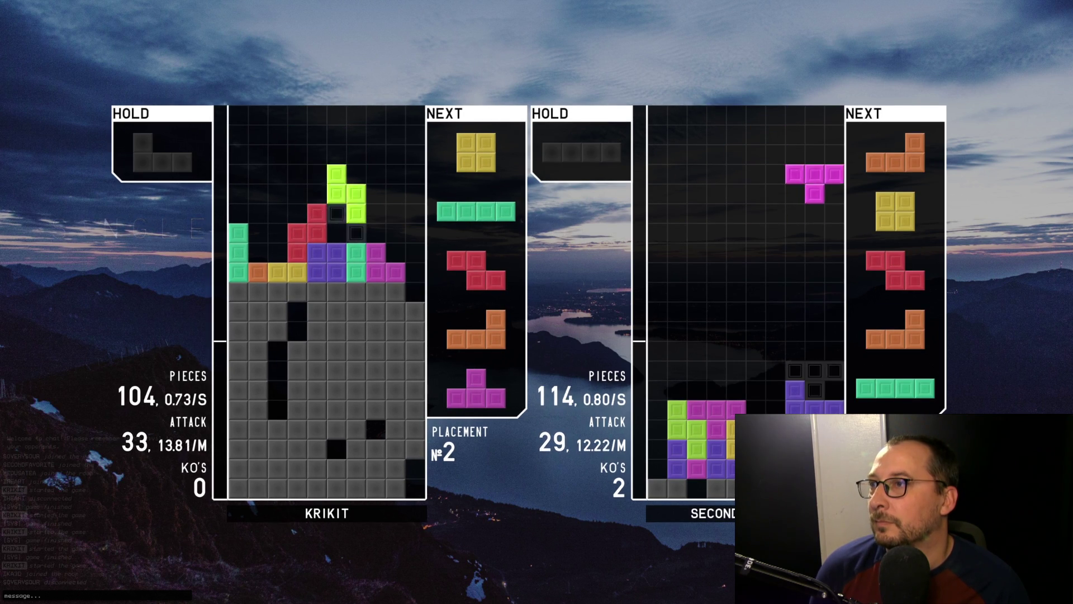
Place the next pieces to clear two lines
key("space")
key("Right")
key("space")
key("Up")
key("Right")
key("Right")
key("space")
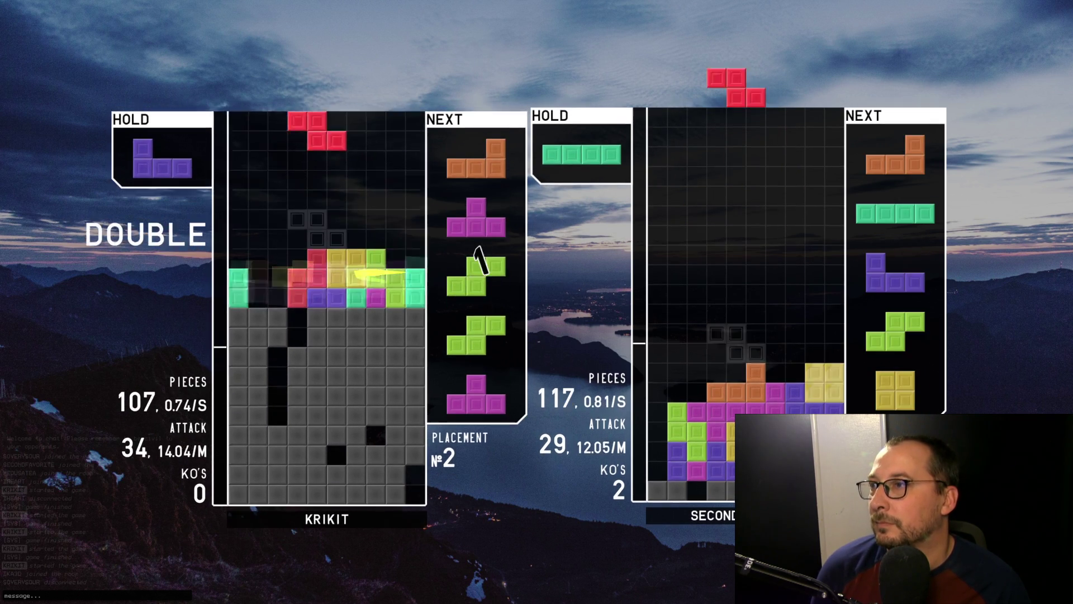
key("Down")
Place the Z, L and T against the walls, then clear a line with the S
key("space")
key("Right")
key("Right")
key("Right")
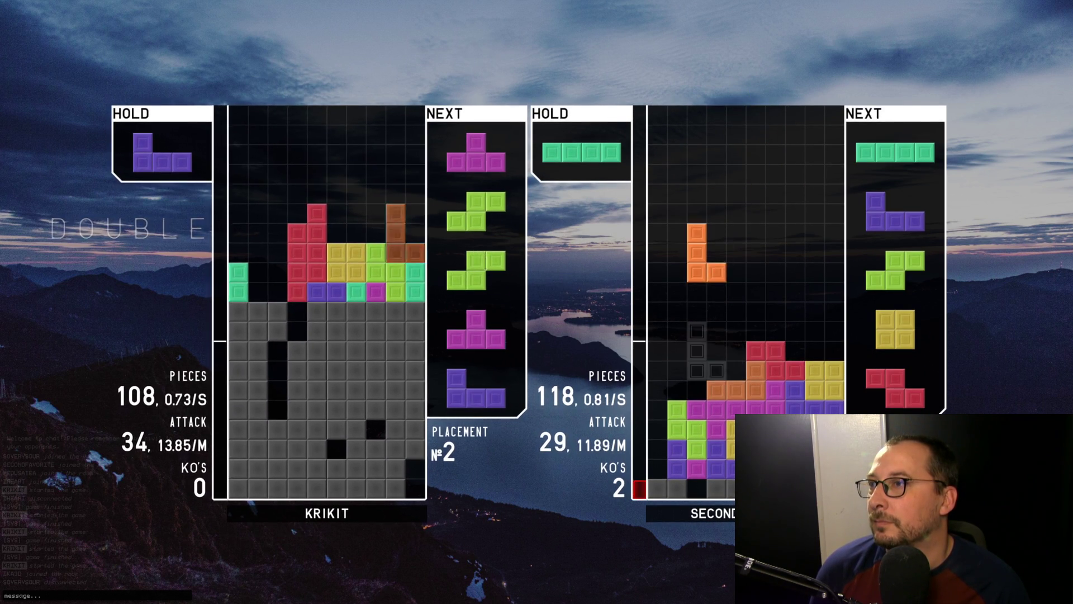
key("Up")
key("Left")
key("Left")
key("Left")
key("space")
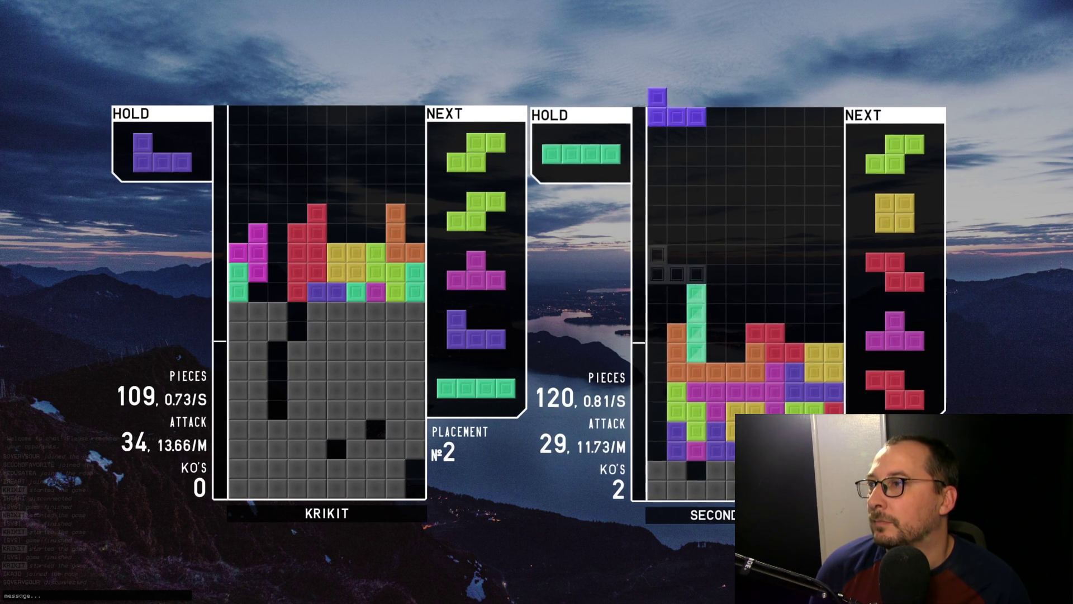
key("Left")
key("Left")
key("Left")
key("space")
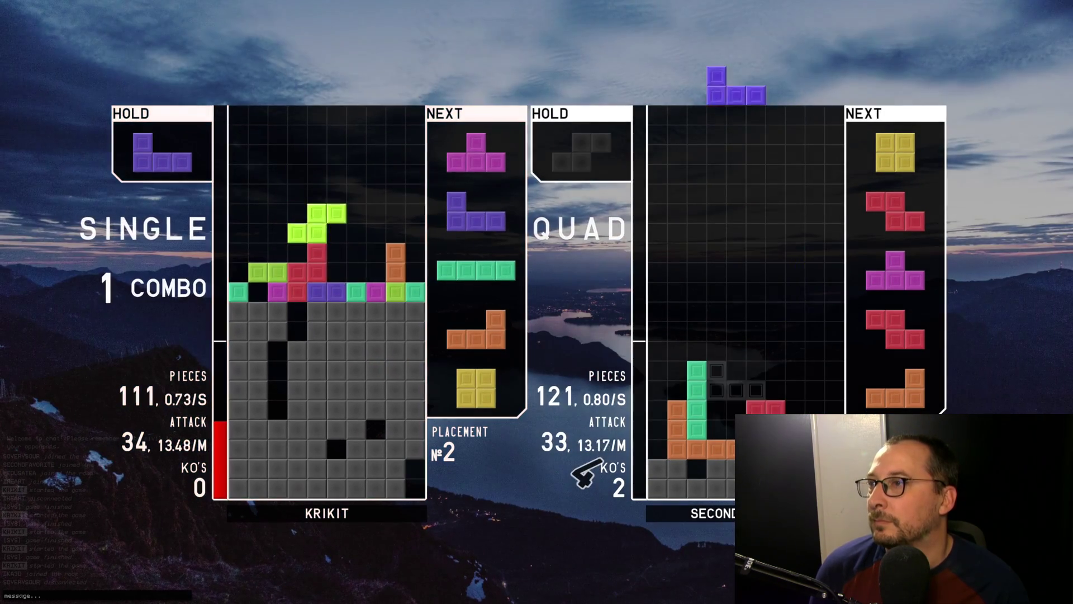
Set the T against the left wall, rotate the J on the right, then hold it
key("space")
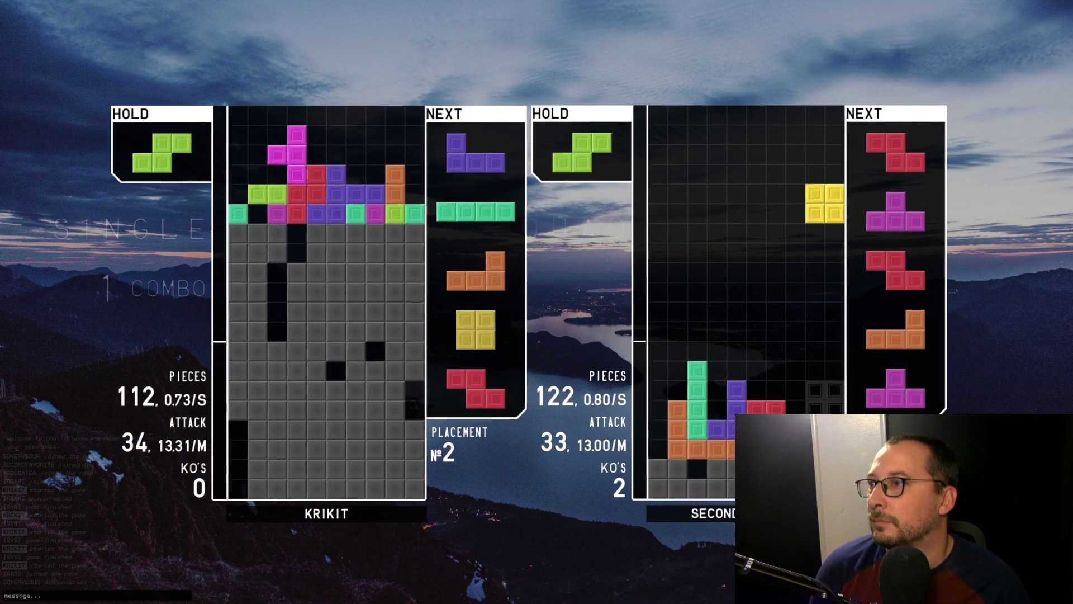
key("Up")
key("Left")
key("Left")
key("Left")
key("space")
key("Up")
key("Right")
key("Right")
key("Right")
key("c")
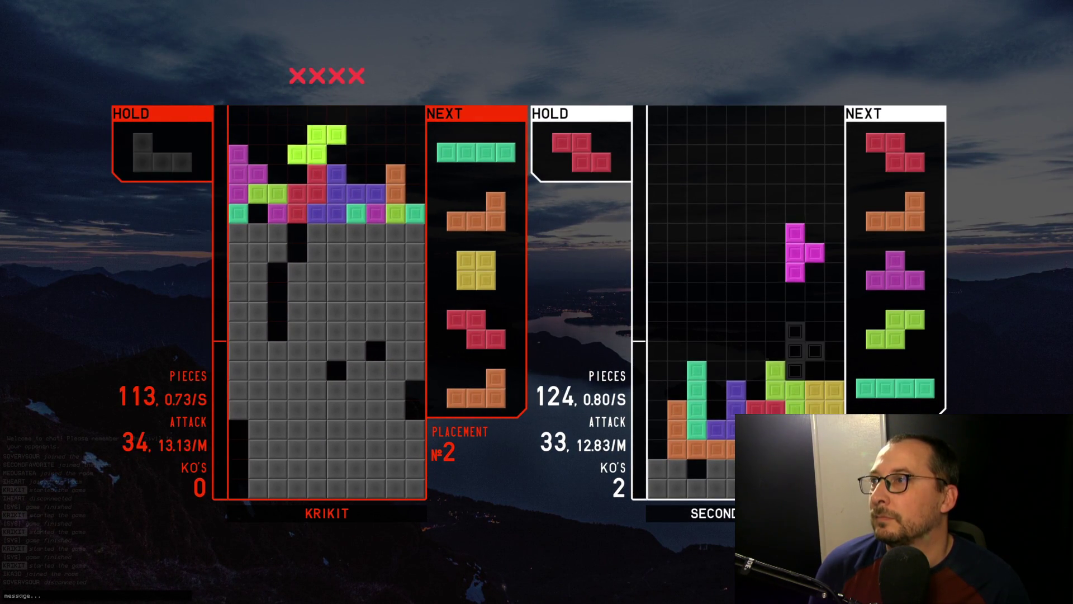
Drop the S and a vertical I at the right wall, lock the J, and clear a line with the O
key("space")
key("Up")
key("Right")
key("Right")
key("Right")
key("space")
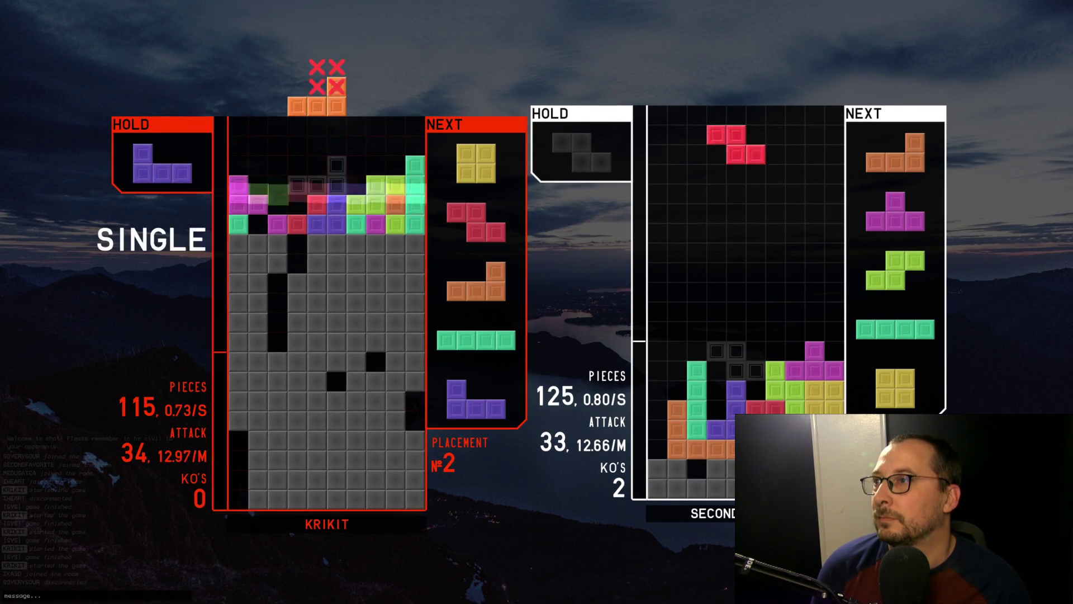
key("c")
key("Up")
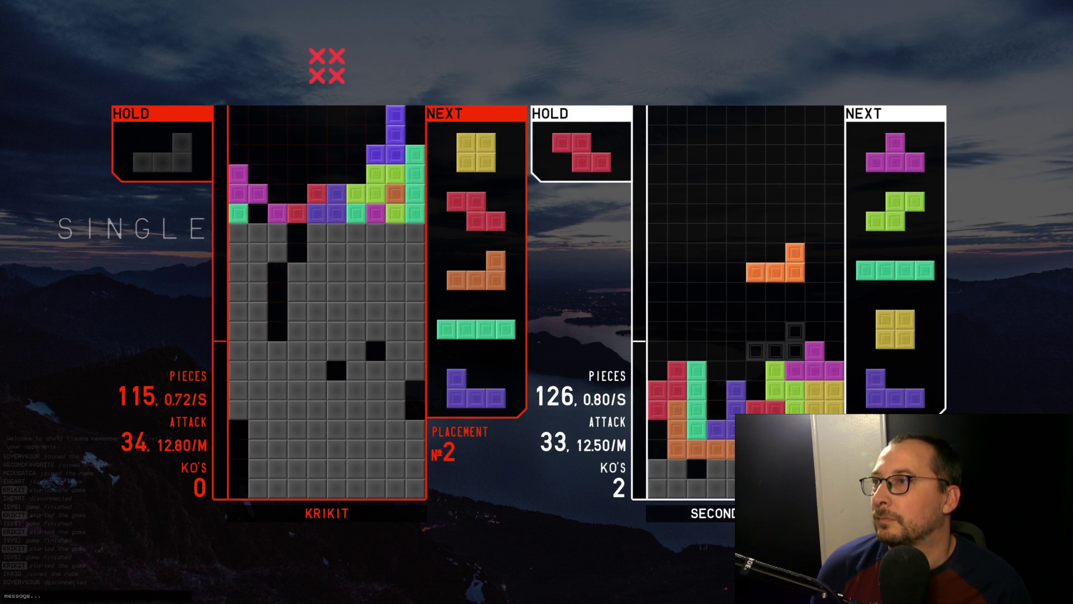
key("space")
key("Right")
key("space")
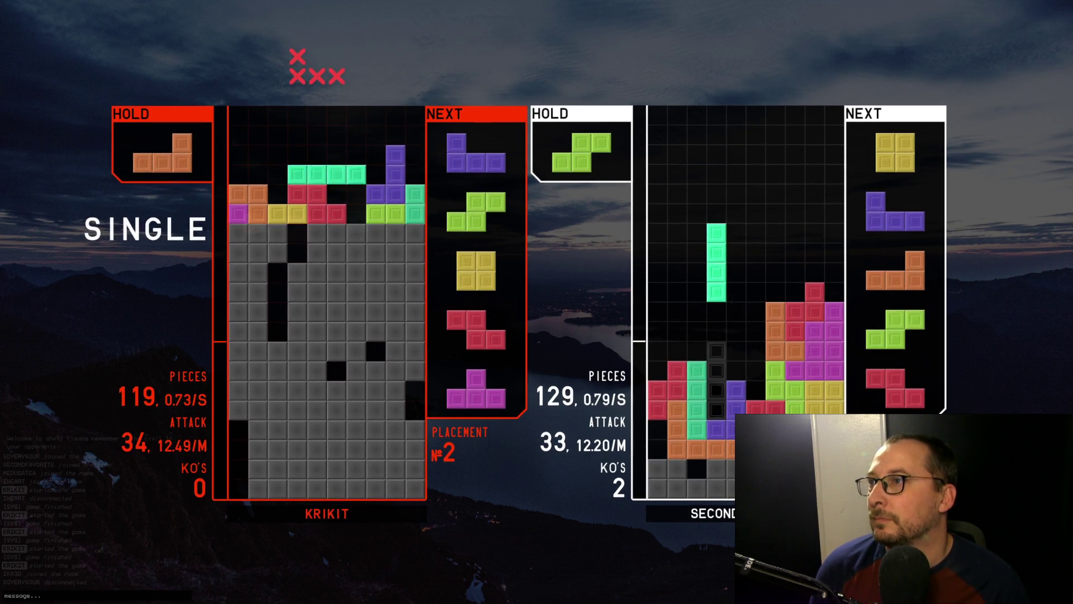
Drop the turned J at the left, clear a line with the S, and hold the O
key("Up")
key("Up")
key("Left")
key("Left")
key("Left")
key("space")
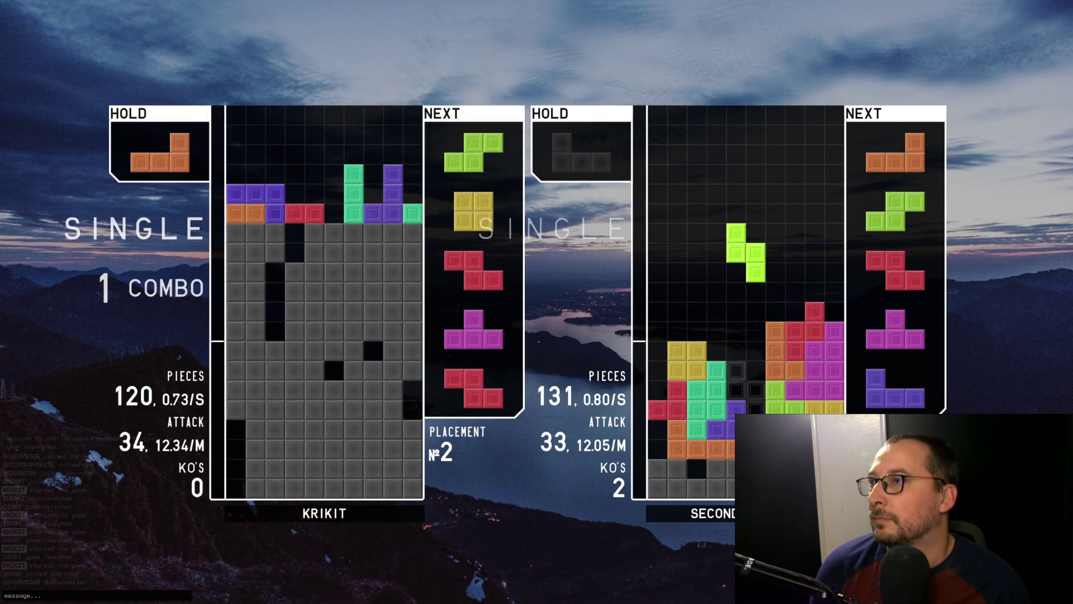
key("z")
key("space")
key("Left")
key("Left")
key("Left")
key("c")
Place the L from hold and the Z, then swap in the O and drop it far left
key("z")
key("Left")
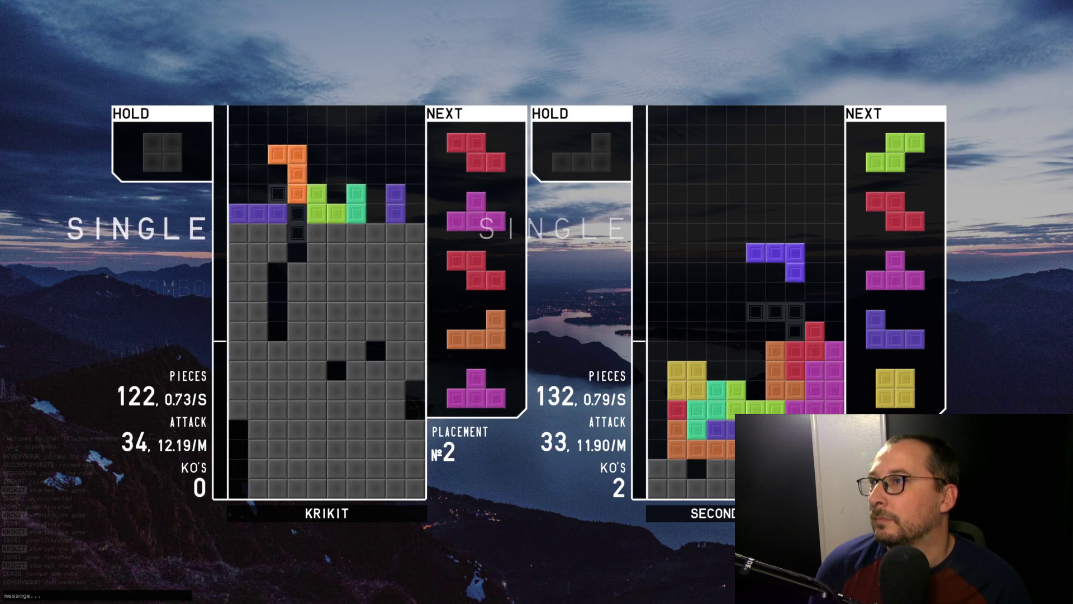
key("Left")
key("space")
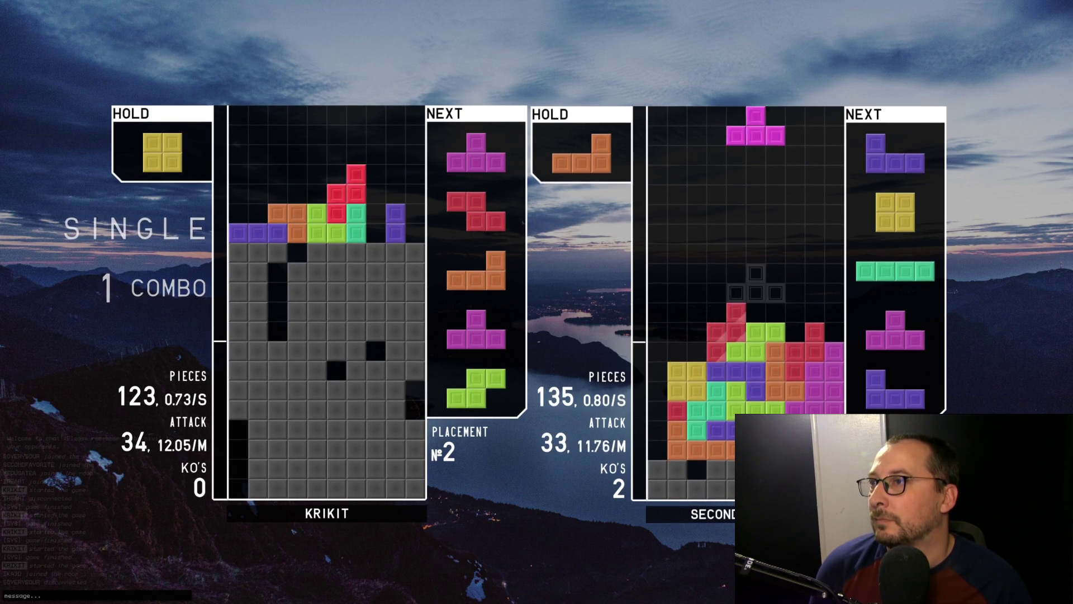
key("c")
key("Left")
key("Left")
key("Left")
key("space")
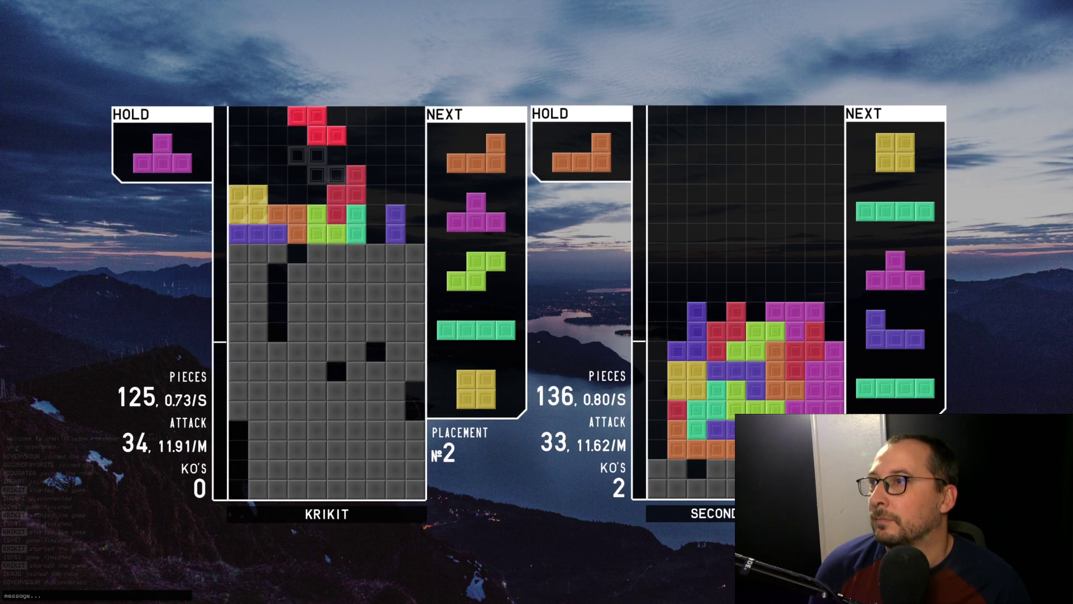
Drop an upright Z, a rotated T at the left, and an upright S on top
key("x")
key("space")
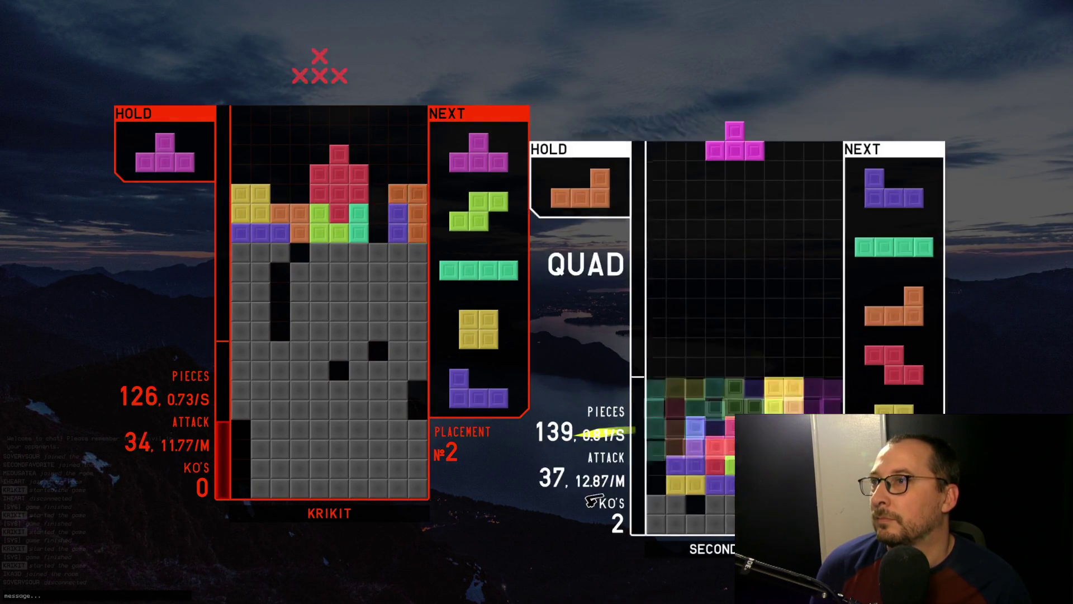
key("z")
key("Left")
key("Left")
key("space")
key("space")
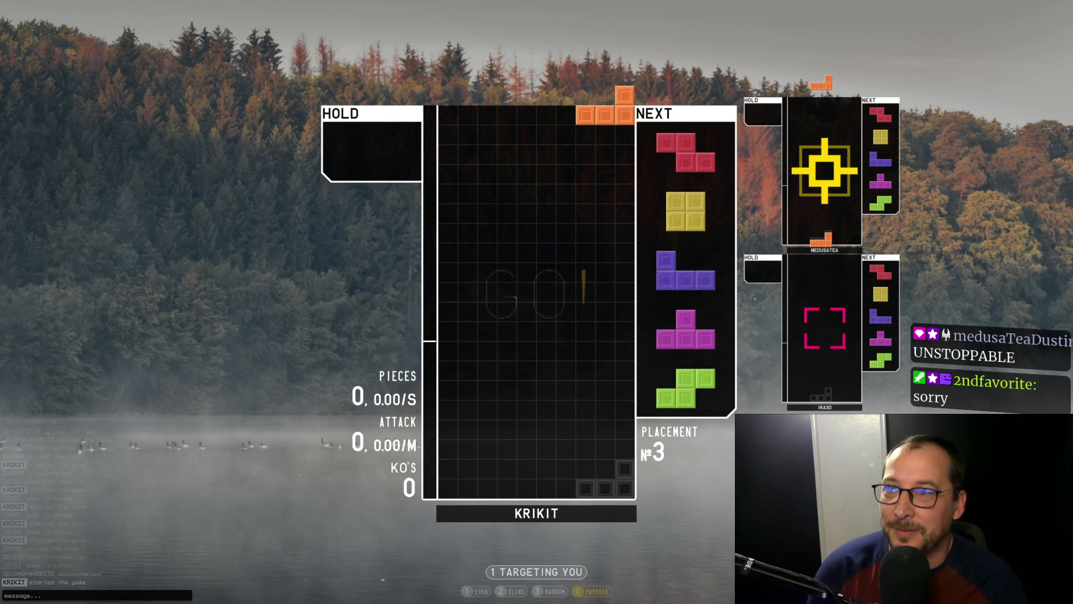
Place the L bottom-right, a vertical Z beside it, and the O at the far left
key("Left")
key("space")
key("Up")
key("Right")
key("Right")
key("Right")
key("Left")
key("space")
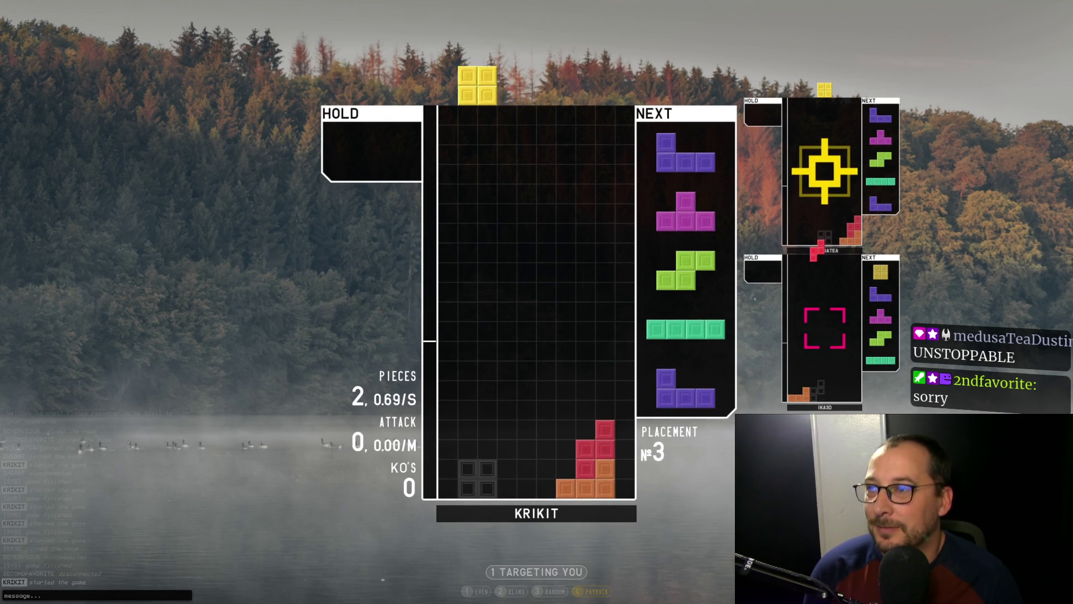
key("Left")
key("Left")
key("space")
key("Left")
Drop the J beside the O, an upside-down T in the middle, and a vertical S in columns 3-4
key("space")
key("Up")
key("Right")
key("Up")
key("space")
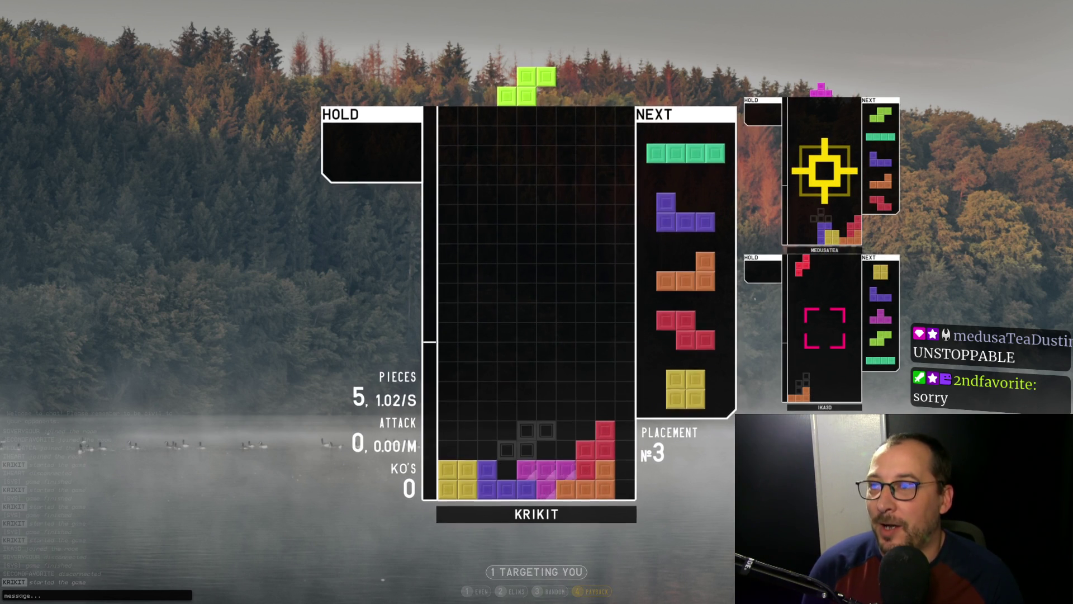
key("Up")
key("Left")
key("Left")
key("space")
Drop a vertical I into column 1, then the J and orange L beside it
key("Up")
key("Left")
key("Left")
key("Left")
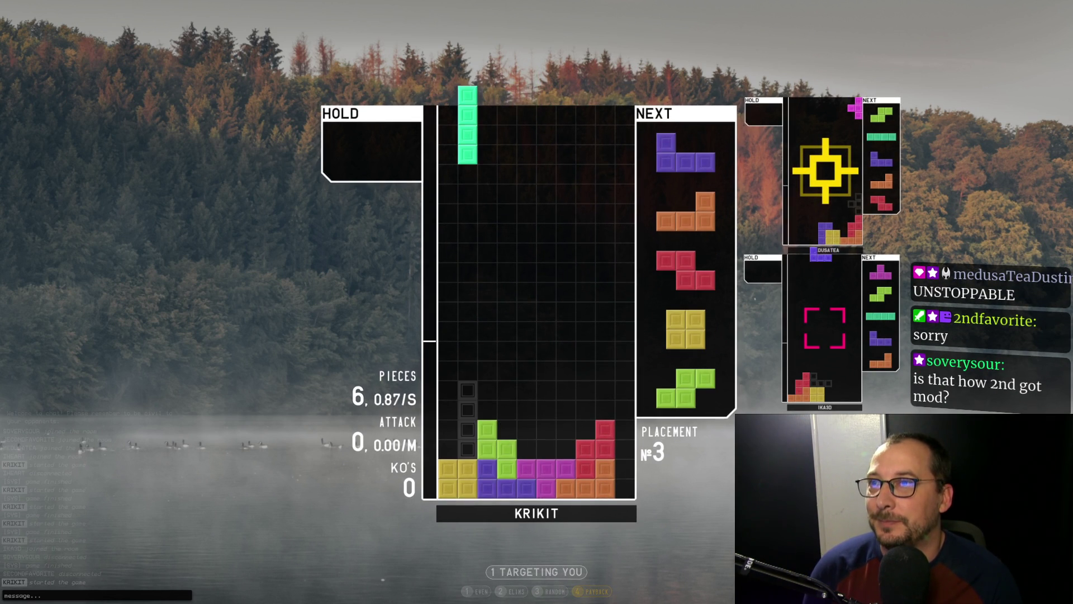
key("Left")
key("space")
key("Up")
key("Left")
key("Left")
key("Left")
key("space")
key("Right")
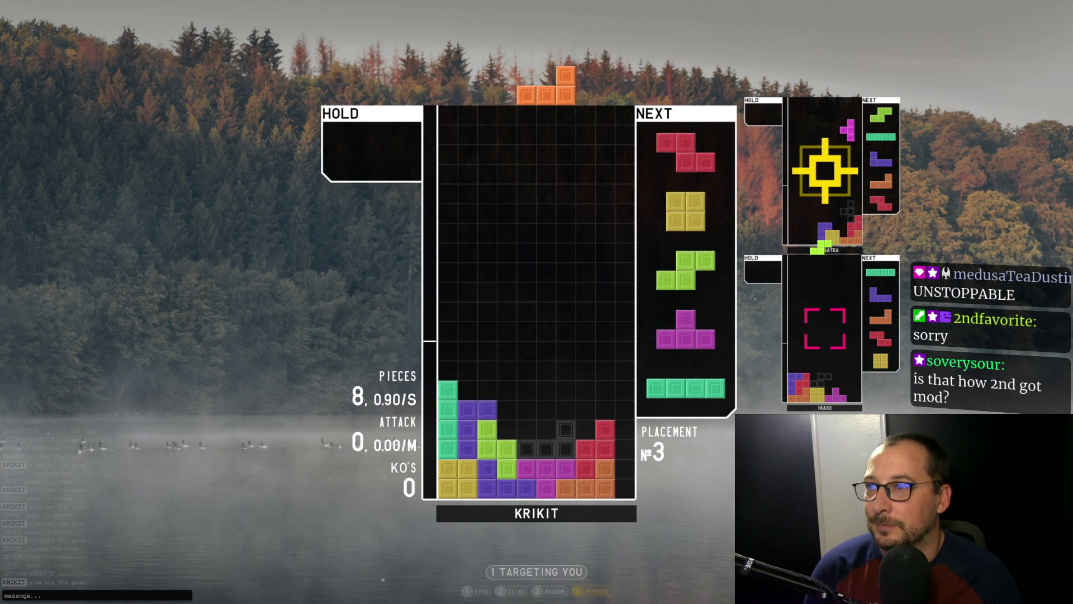
key("space")
Place the Z at the right and the O left of centre, then hold the S and drop a vertical T at the right
key("Up")
key("Right")
key("Right")
key("Right")
key("space")
key("Left")
key("space")
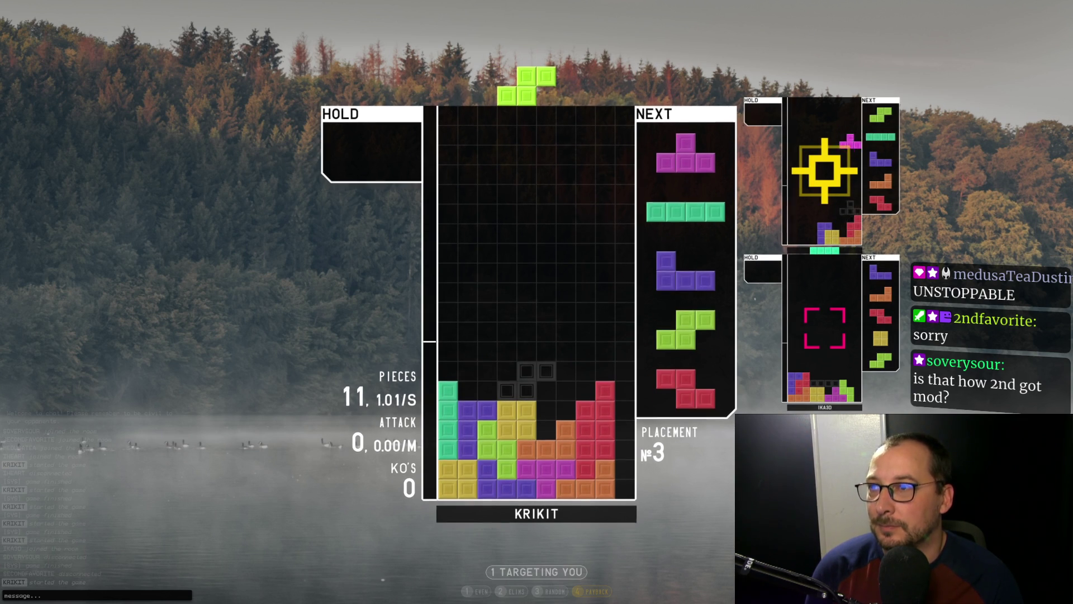
key("c")
key("Up")
key("Right")
key("space")
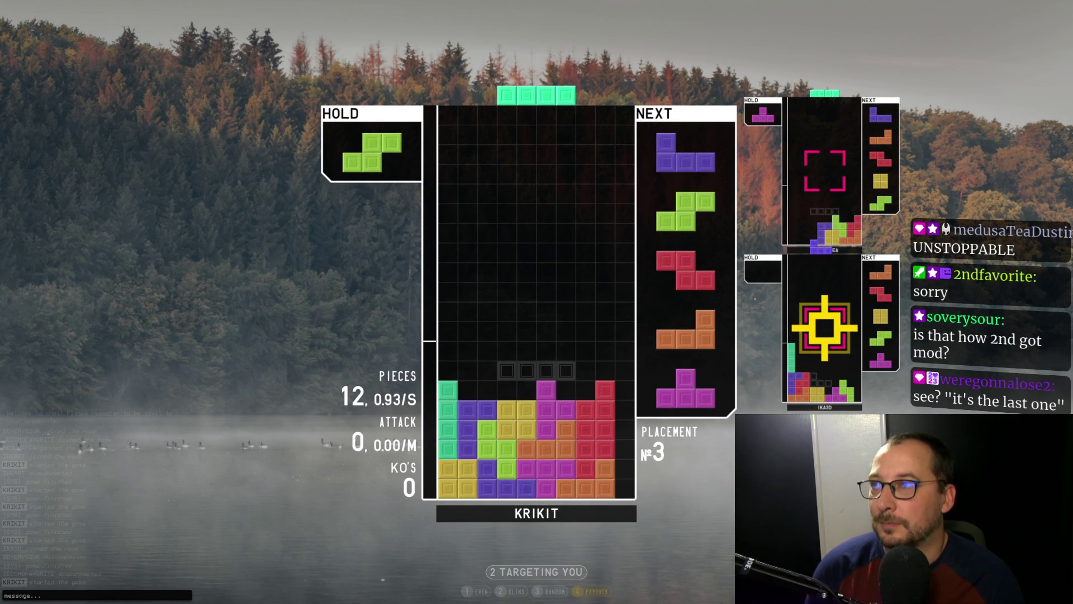
Hold the I, drop the S at the right edge, then the vertical I in the right column for a quad
key("c")
key("Right")
key("Right")
key("Right")
key("space")
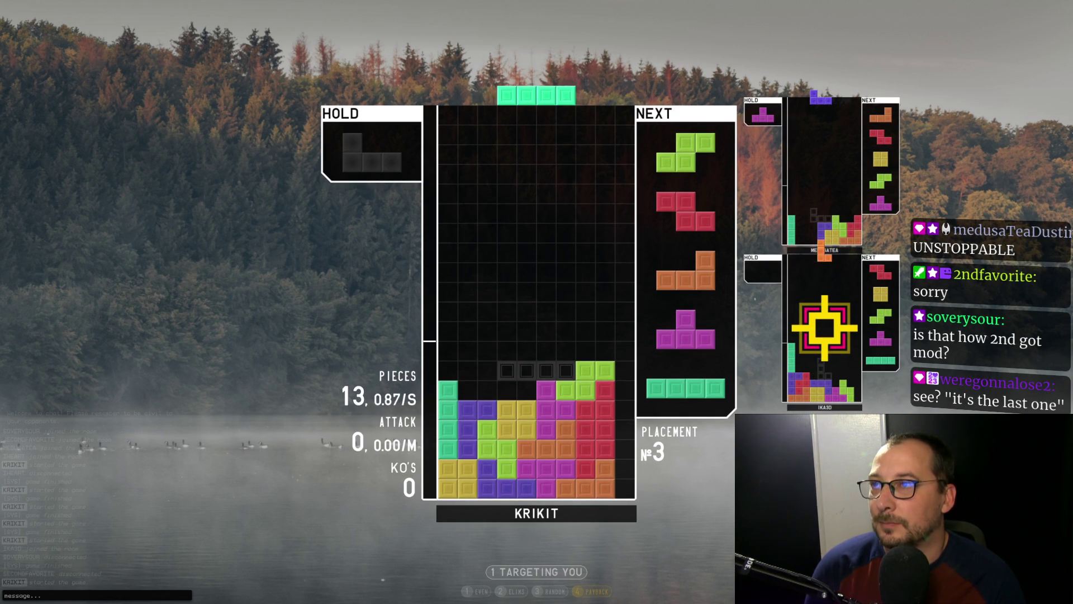
key("Up")
key("Right")
key("Right")
key("Right")
key("space")
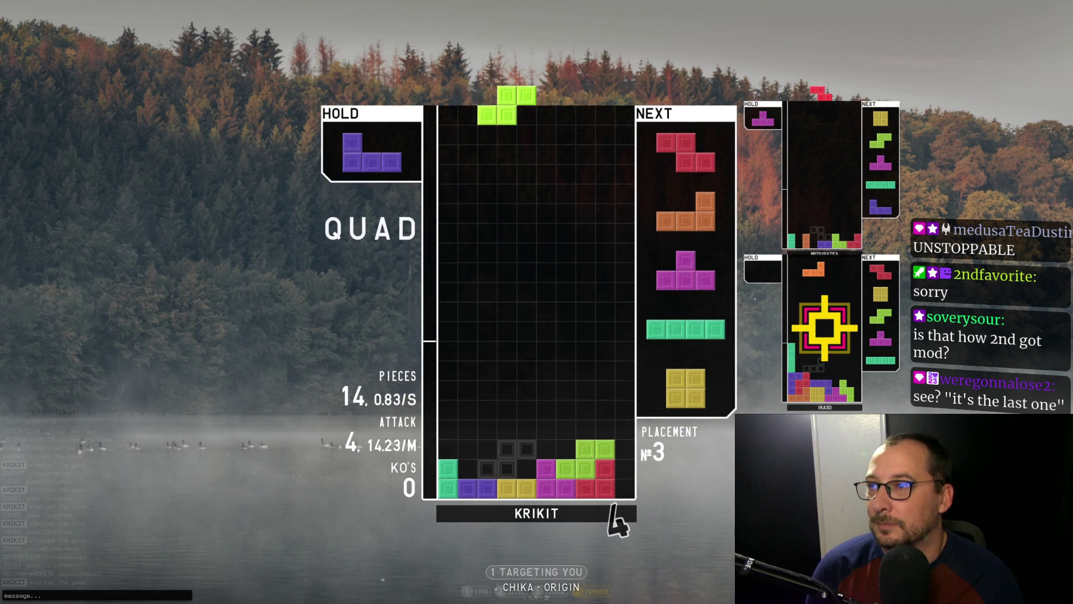
Place the green S, the Z bottom-left, the orange L, and a T turned 180°
key("Right")
key("space")
key("Left")
key("Left")
key("space")
key("Up")
key("Right")
key("Left")
key("Left")
key("Left")
key("space")
key("Up")
key("Right")
key("Right")
key("Up")
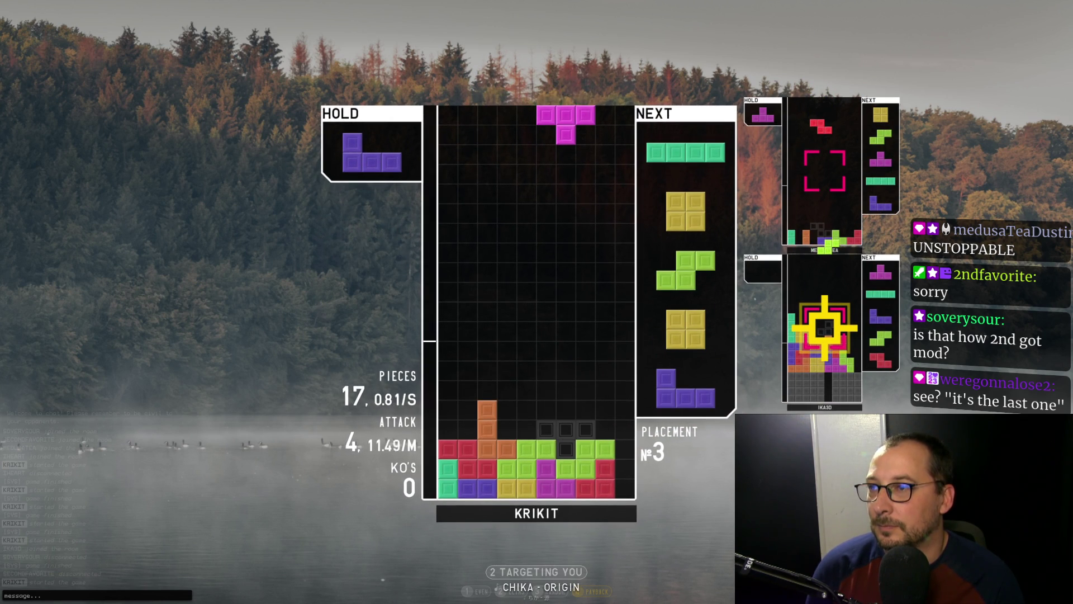
key("space")
Hold the I, then drop the purple J, green S, O at the left edge, and J in columns 7-9
key("Up")
key("Right")
key("Right")
key("c")
key("Right")
key("Right")
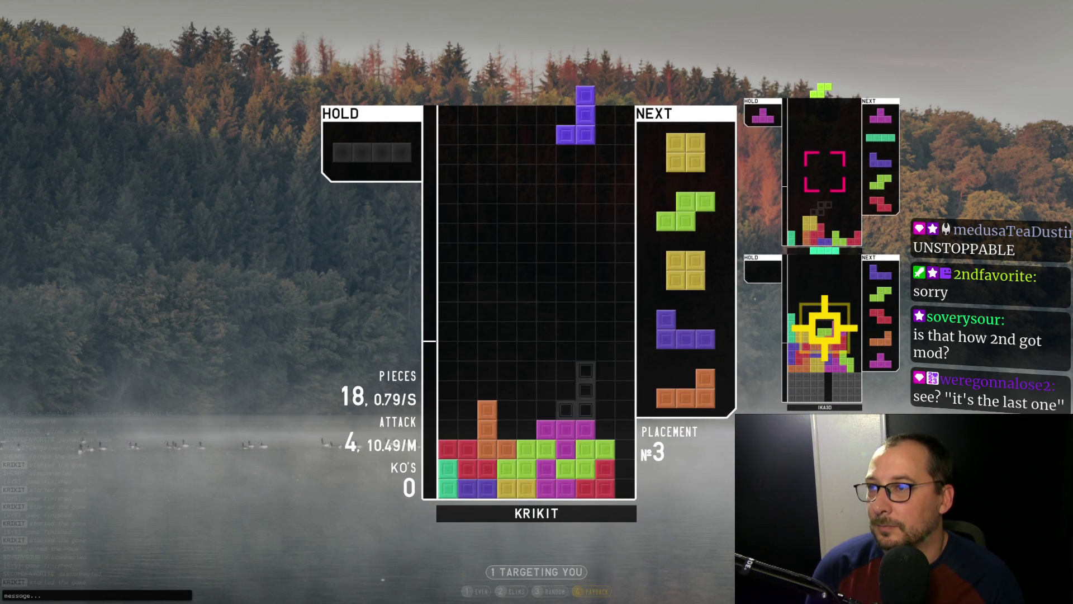
key("space")
key("Left")
key("Left")
key("Left")
key("space")
key("space")
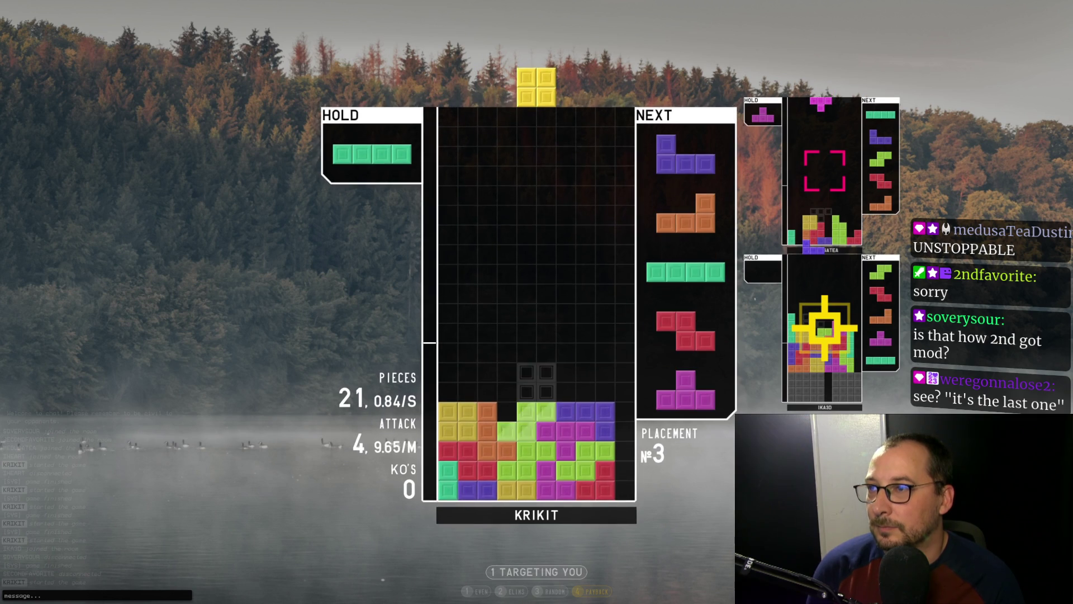
key("Left")
key("Left")
key("Left")
key("space")
key("Right")
key("Right")
key("Right")
key("Left")
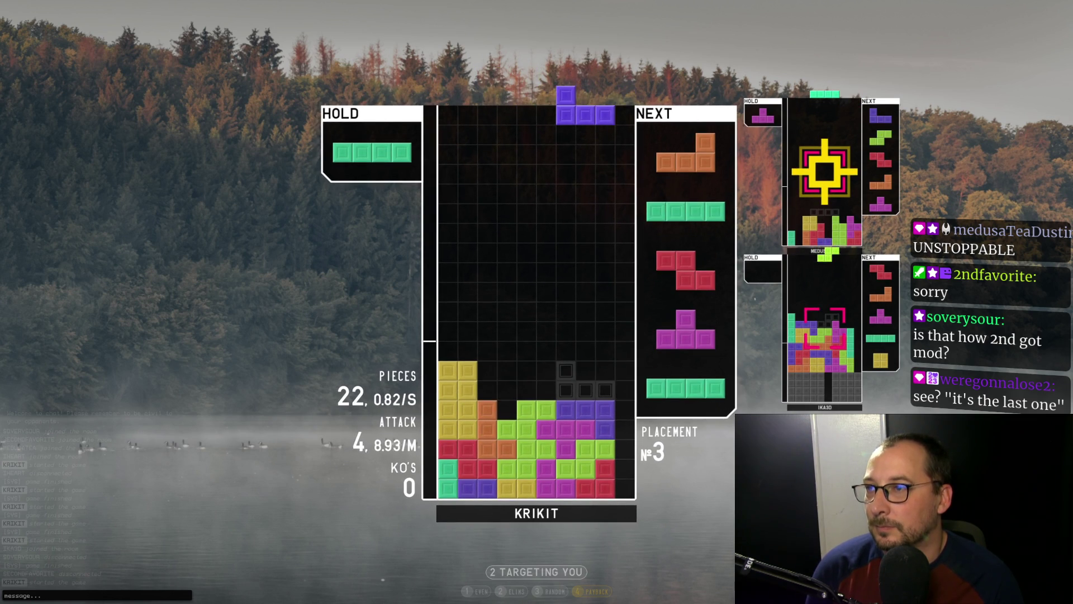
key("space")
key("space")
Place the L, Z and T, then drop an I into the right well for a quad
key("Up")
key("Right")
key("Right")
key("Right")
key("Left")
key("Left")
key("Left")
key("Left")
key("Left")
key("Right")
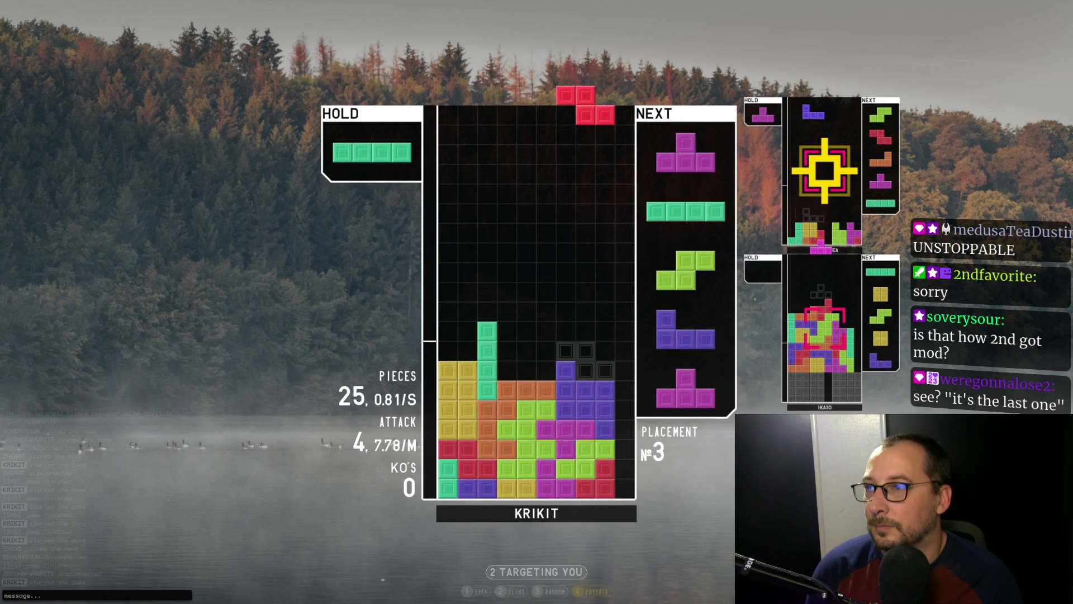
key("space")
key("space")
key("Up")
key("Right")
key("Right")
key("Right")
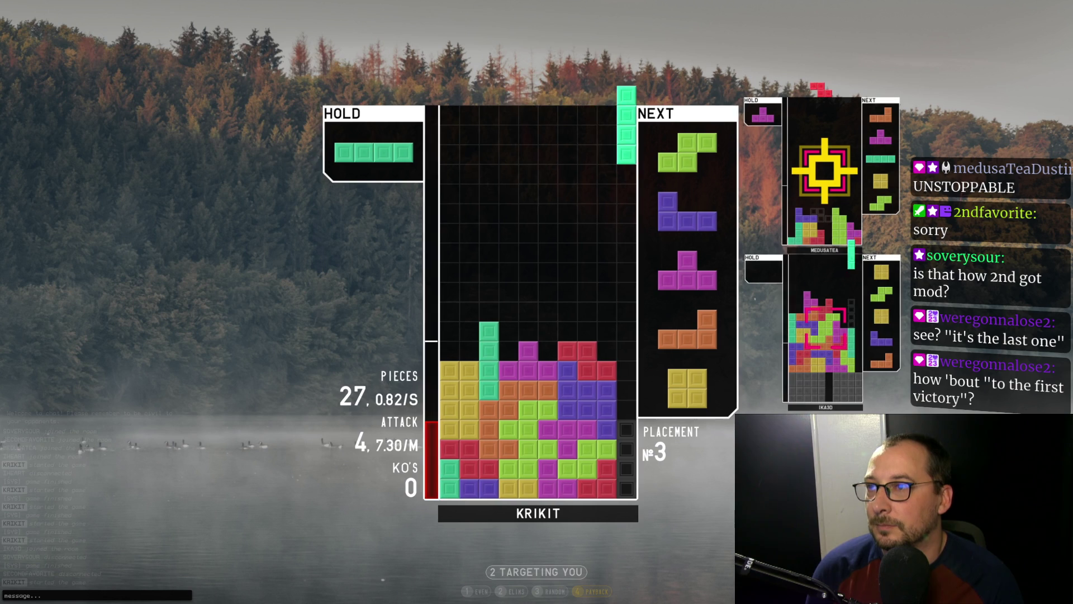
key("space")
Hold the S, drop the I into the right well for a triple, then lay the purple J flat
key("c")
key("Up")
key("Right")
key("Right")
key("Right")
key("Right")
key("space")
key("Right")
key("Right")
key("Right")
key("Up")
key("Left")
key("Left")
key("Up")
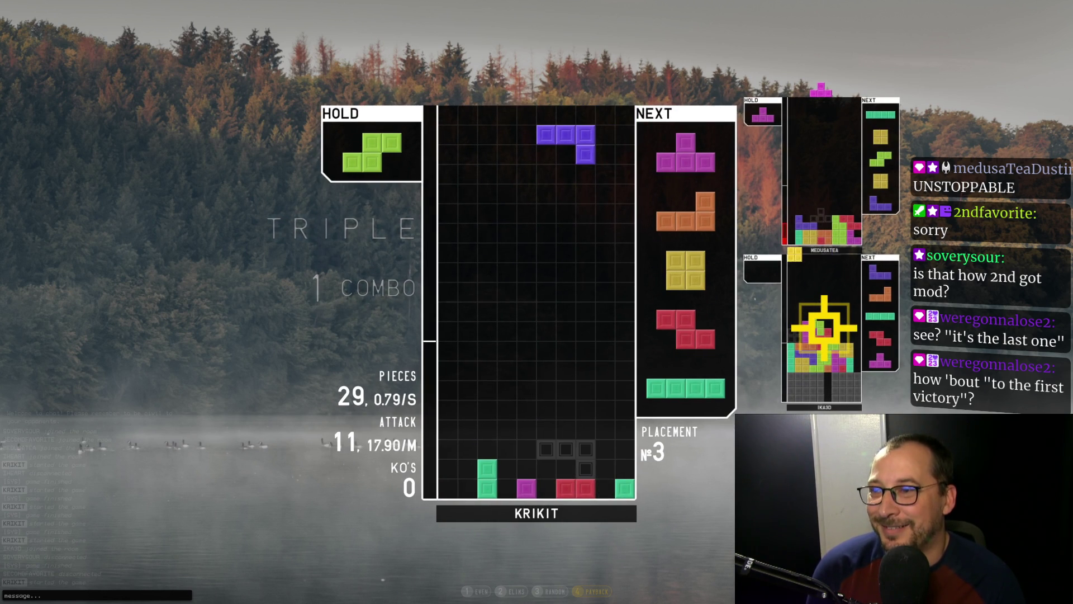
key("Right")
key("space")
Drop the magenta T against the right wall, then the orange L and yellow O into the stack
key("Left")
key("Left")
key("Left")
key("Right")
key("Right")
key("space")
key("z")
key("Left")
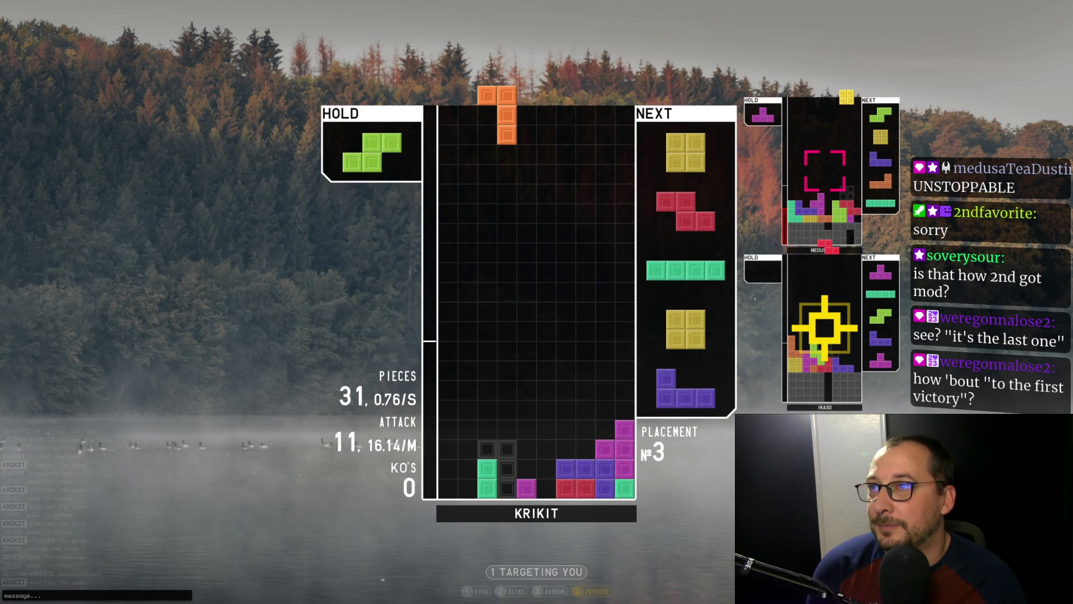
key("space")
key("Right")
key("Right")
key("space")
key("z")
Place the red Z at the right wall, the green S and yellow O, an I in column 2, and a turned J
key("Right")
key("Right")
key("Right")
key("Right")
key("Right")
key("space")
key("c")
key("z")
key("Right")
key("space")
key("Left")
key("space")
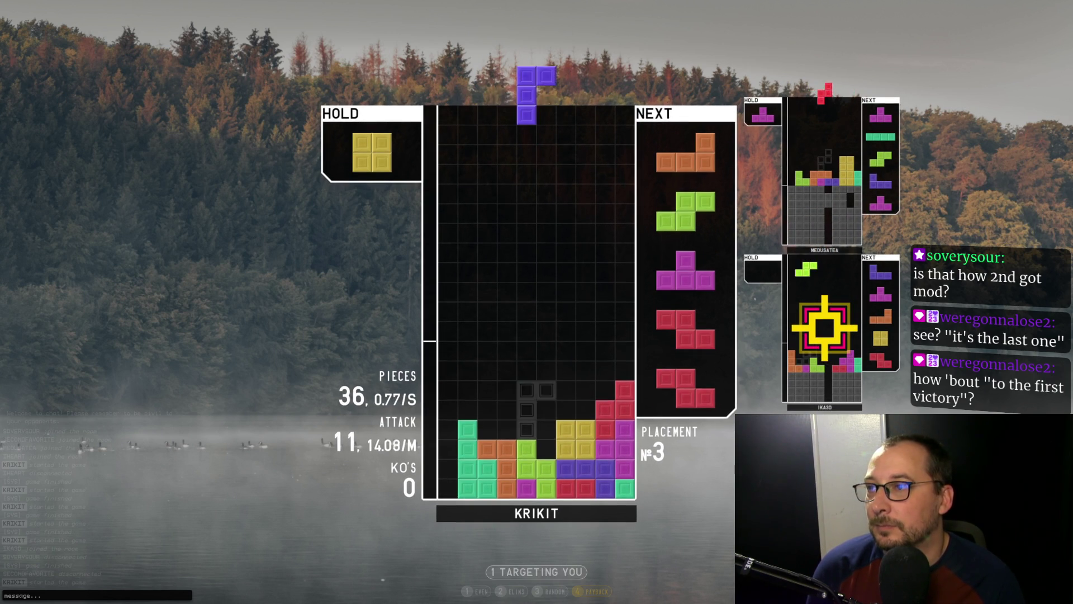
key("z")
key("z")
key("space")
Turn and drop the orange L, the green S two columns right, and two red Z pieces on the left
key("Left")
key("Left")
key("z")
key("z")
key("Right")
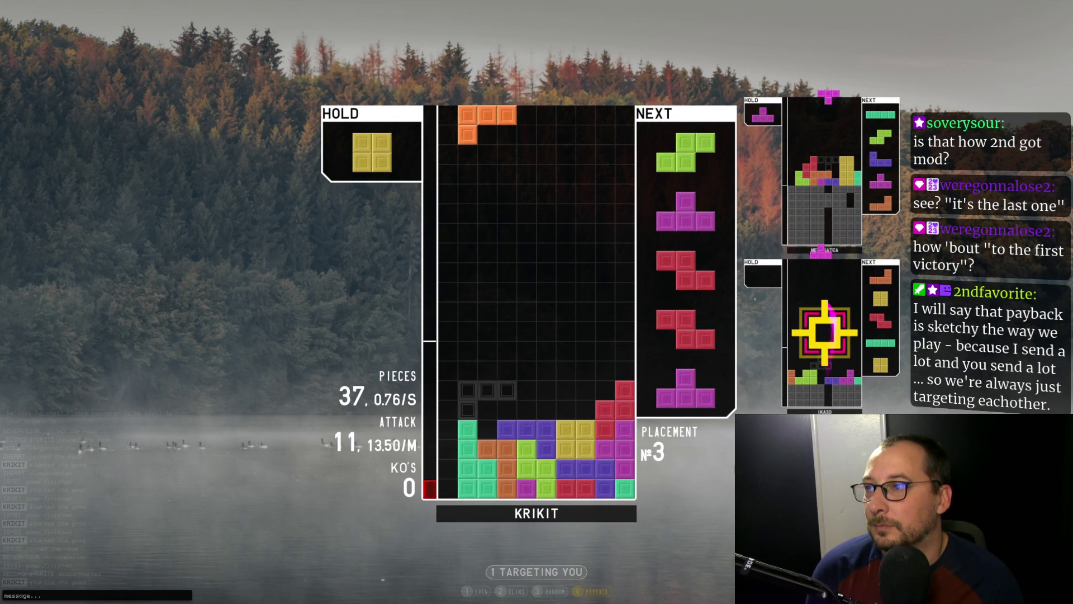
key("space")
key("Right")
key("Right")
key("space")
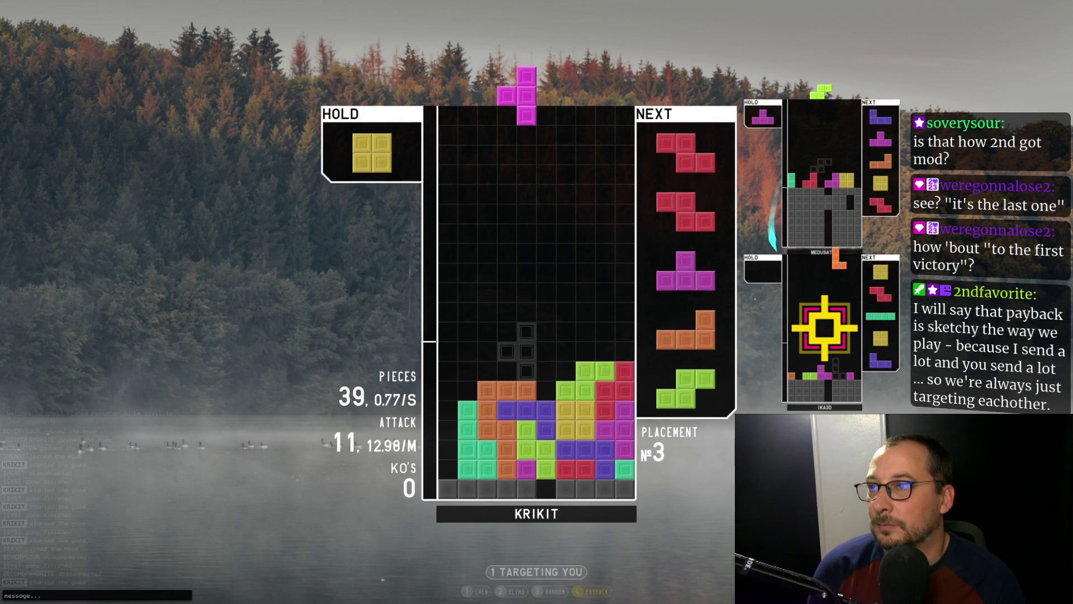
key("space")
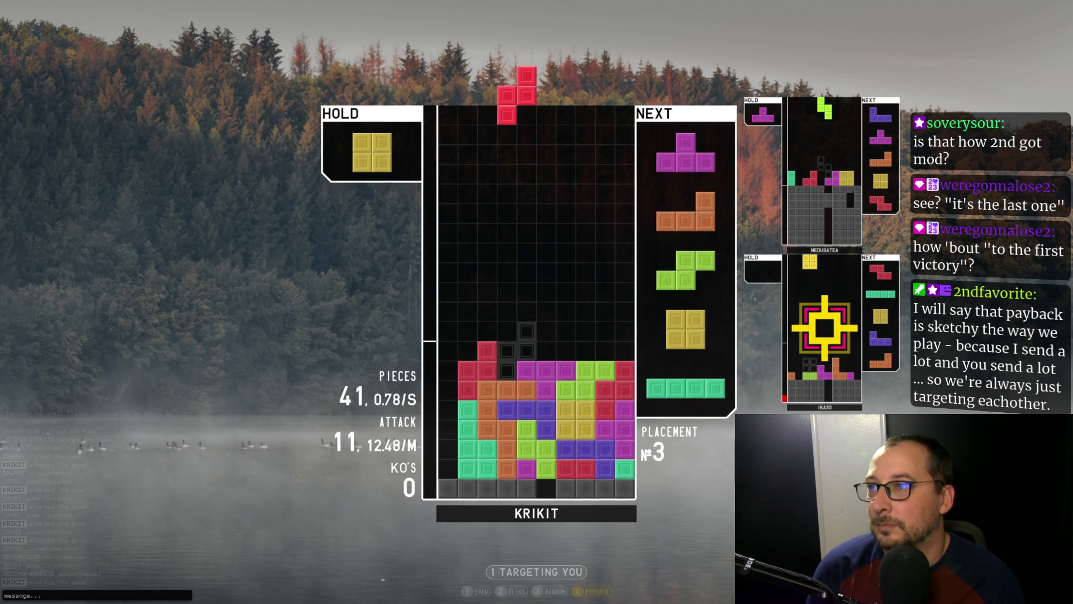
key("z")
key("Left")
key("Left")
key("Left")
key("space")
Drop the magenta T onto the stack, then the orange L at the left edge, green S and yellow O
key("space")
key("x")
key("Right")
key("Right")
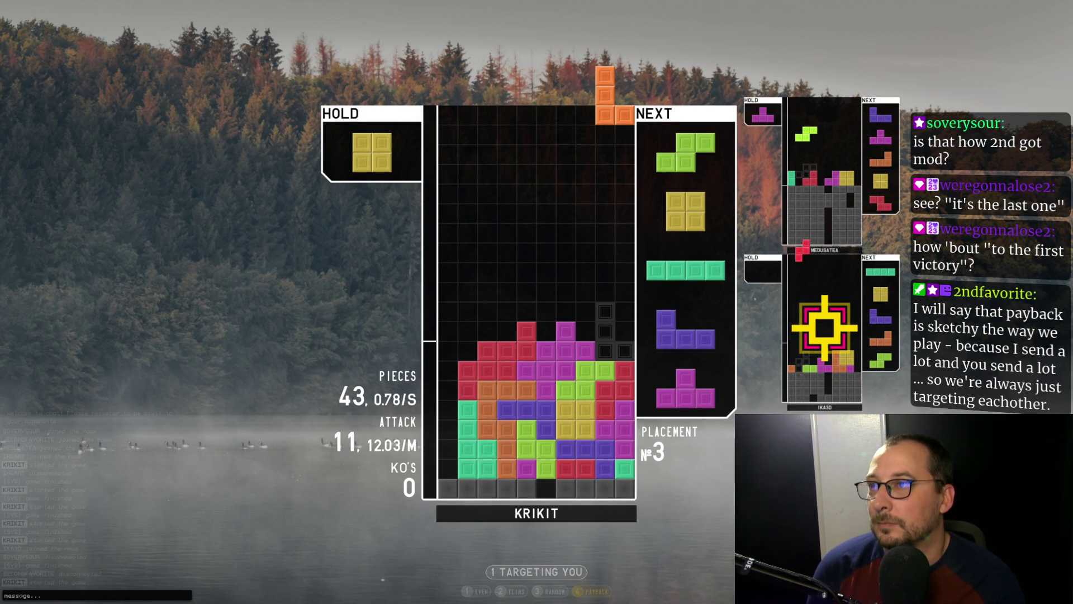
key("Left")
key("Left")
key("x")
key("Left")
key("Left")
key("Left")
key("space")
key("x")
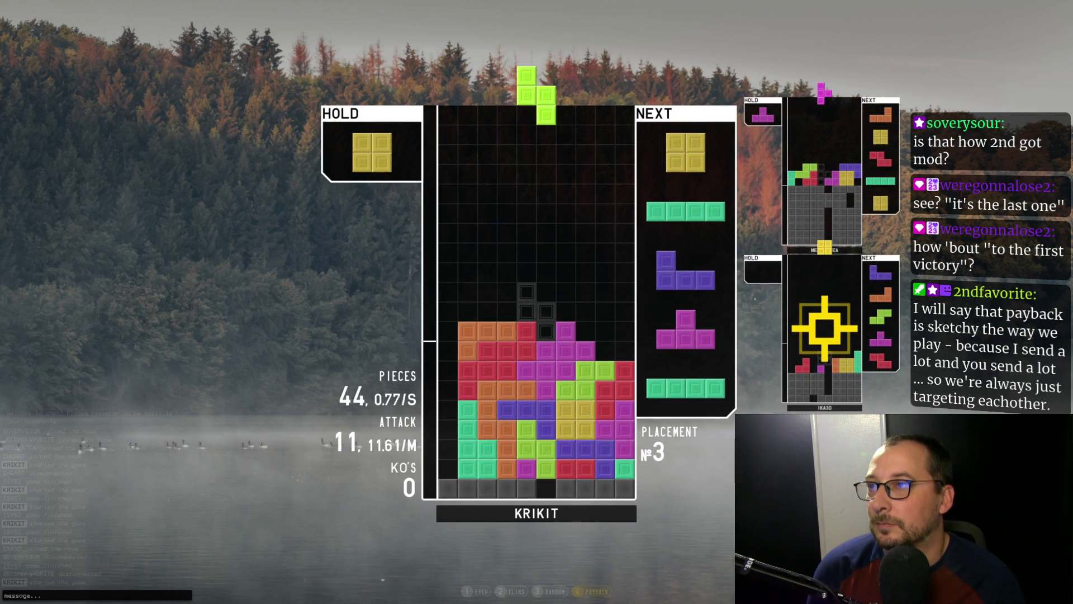
key("space")
key("Right")
key("Right")
key("Right")
key("Right")
key("space")
Drop the cyan I against the left wall for a quad, then lay the purple J flat on the left
key("x")
key("Left")
key("Left")
key("Left")
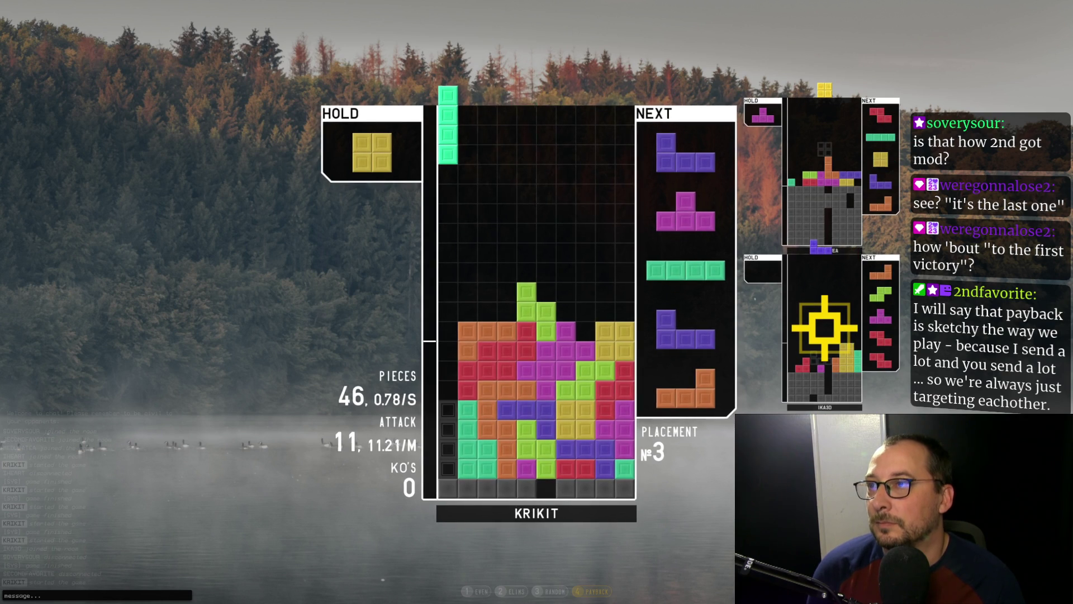
key("space")
key("x")
key("z")
key("Left")
key("space")
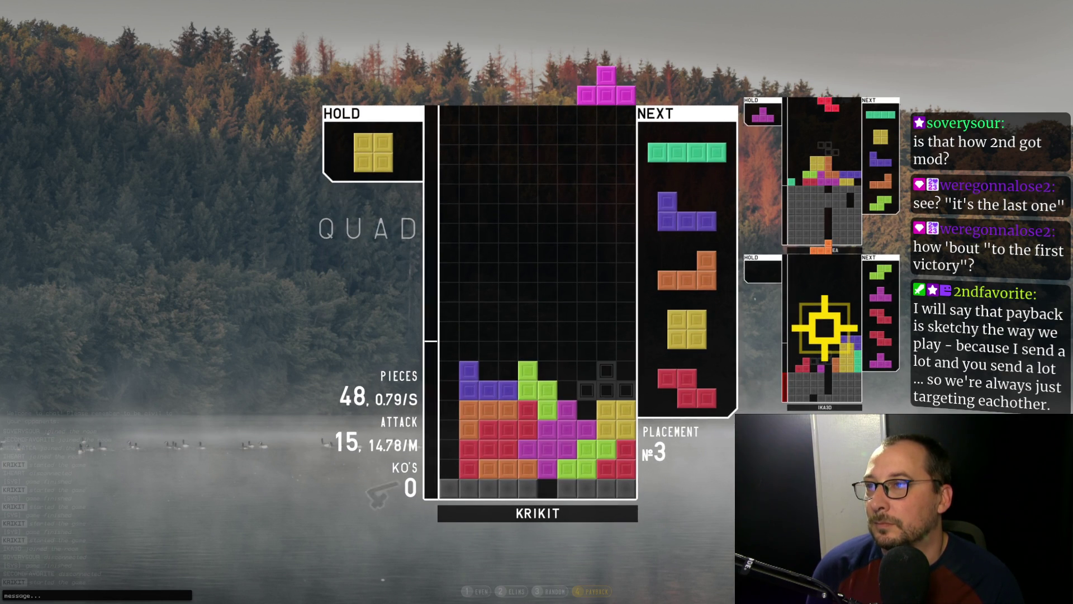
Drop the turned magenta T on the right, then a cyan I over the left well for another quad
key("x")
key("Right")
key("Right")
key("Right")
key("x")
key("space")
key("x")
key("Left")
key("Left")
key("Left")
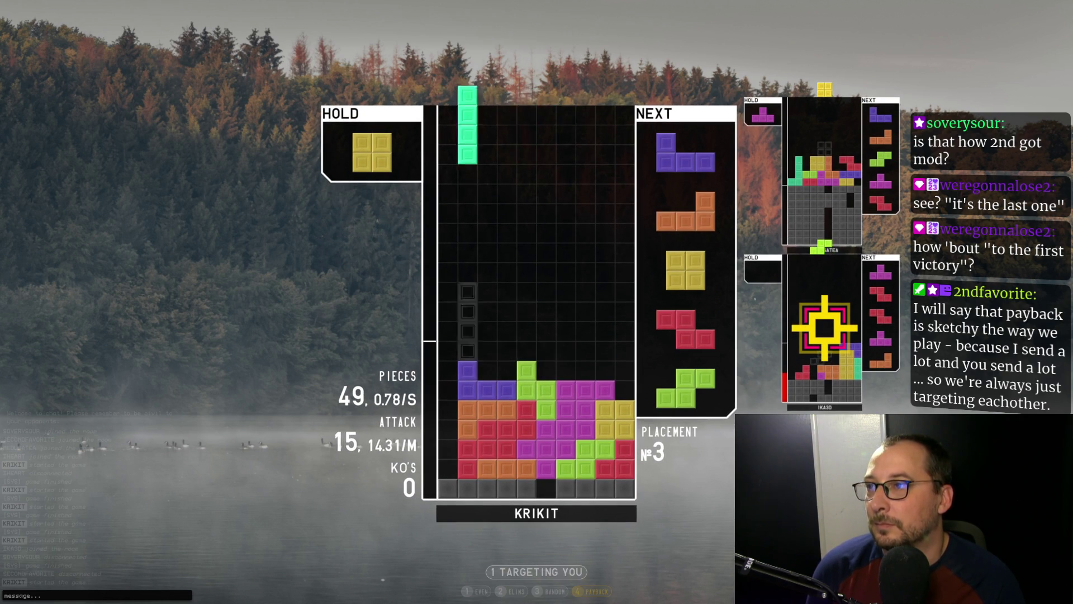
key("space")
key("z")
key("Right")
key("Right")
key("Right")
Drop the purple J flat at the right wall, turn the orange L into place, and a vertical green S
key("z")
key("space")
key("z")
key("Left")
key("Left")
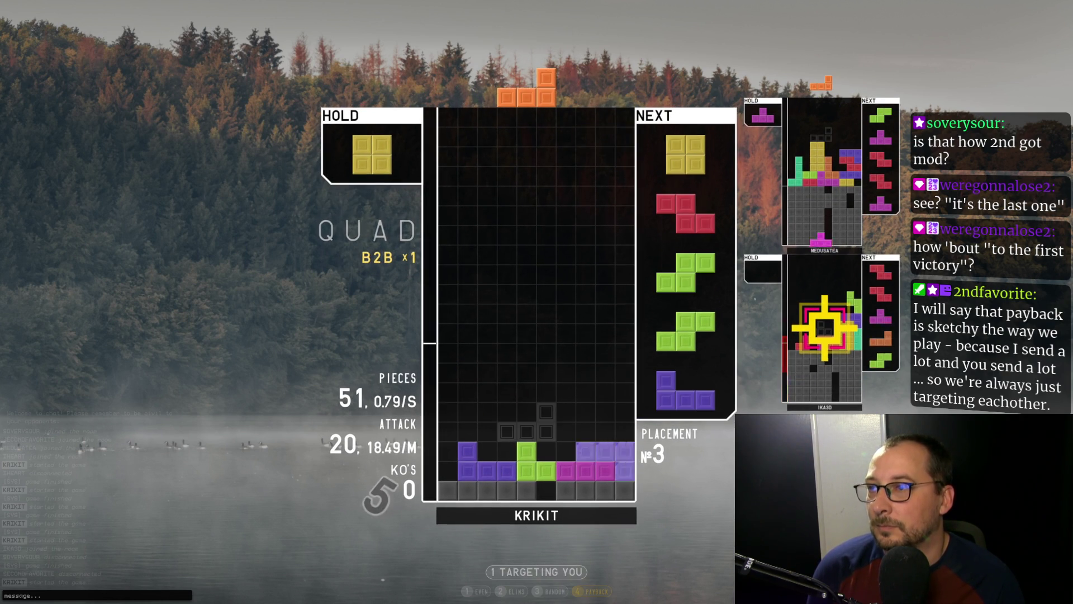
key("x")
key("x")
key("Right")
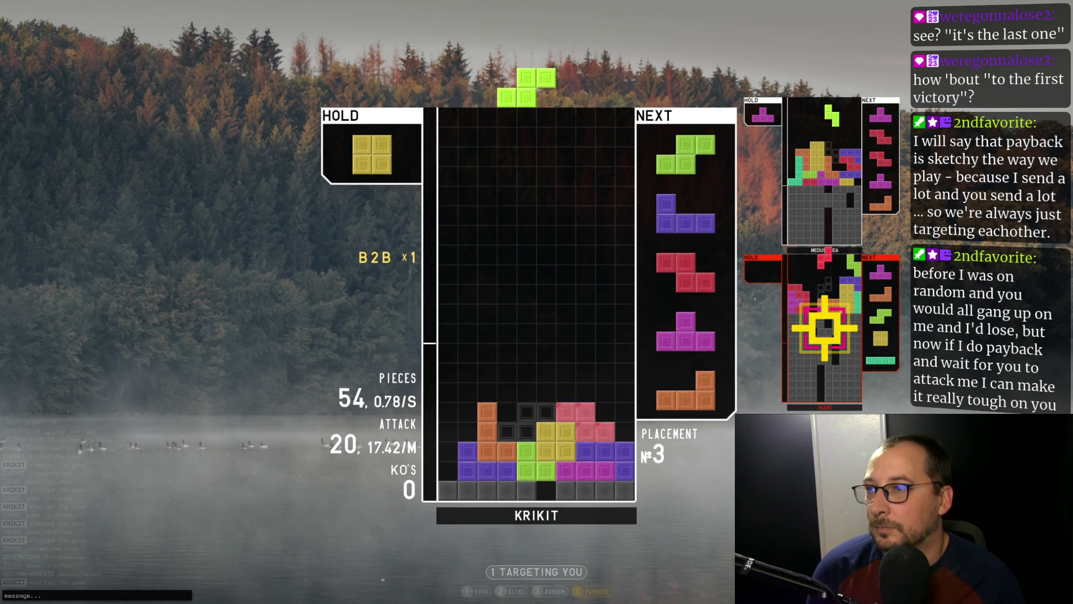
key("space")
key("space")
key("x")
Stand the J and Z upright, swap the T for the reserved O, and clear a garbage line with the L
key("Left")
key("Left")
key("Left")
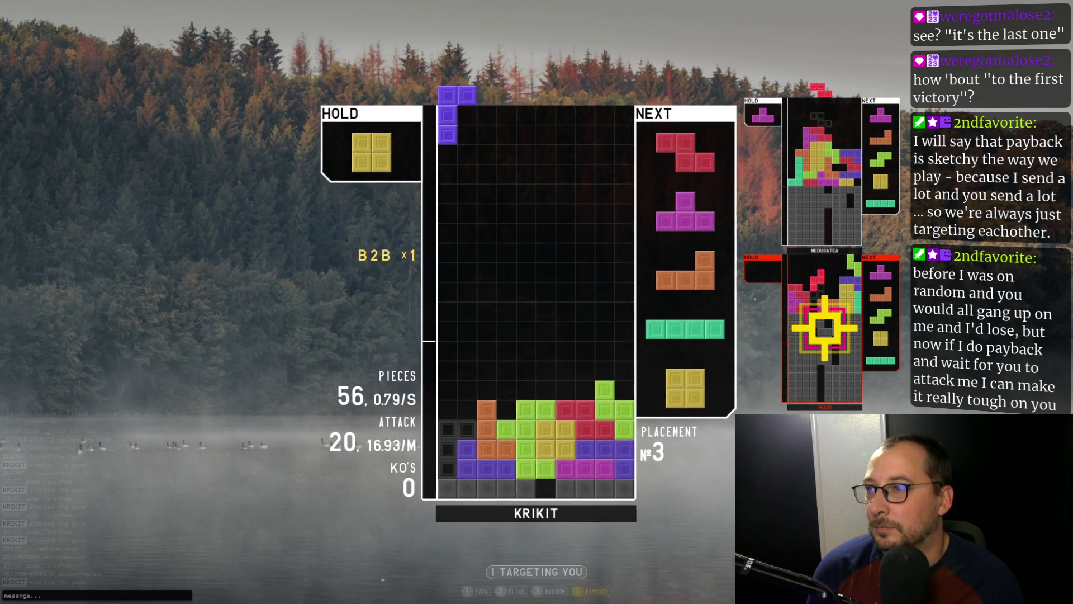
key("x")
key("Right")
key("Right")
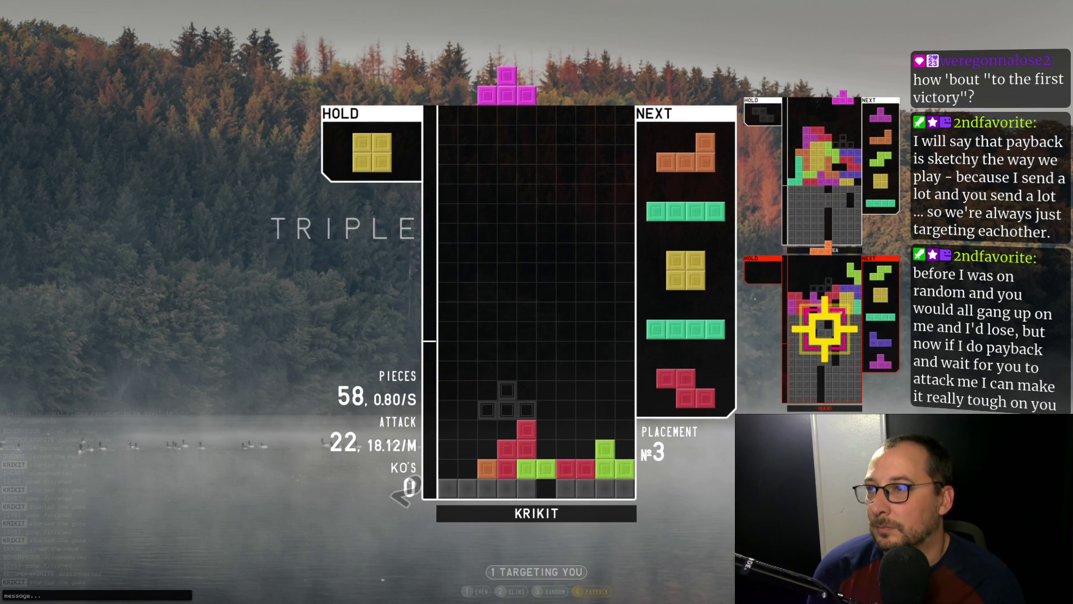
key("c")
key("Right")
key("Right")
key("a")
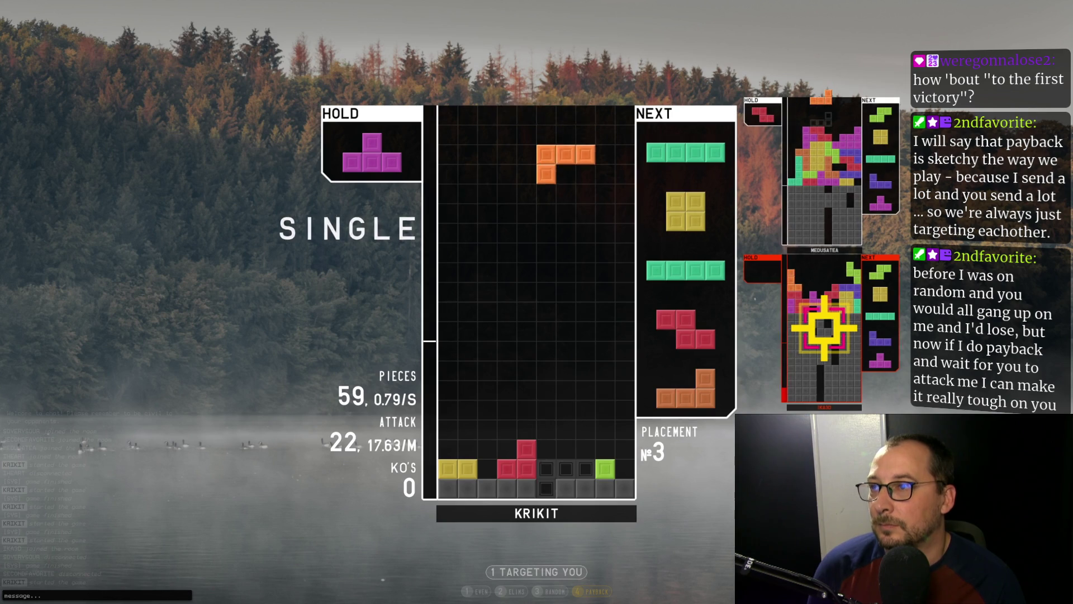
key("space")
Hold the I to bring out the T, drop the T on the left, then the O on the right
key("c")
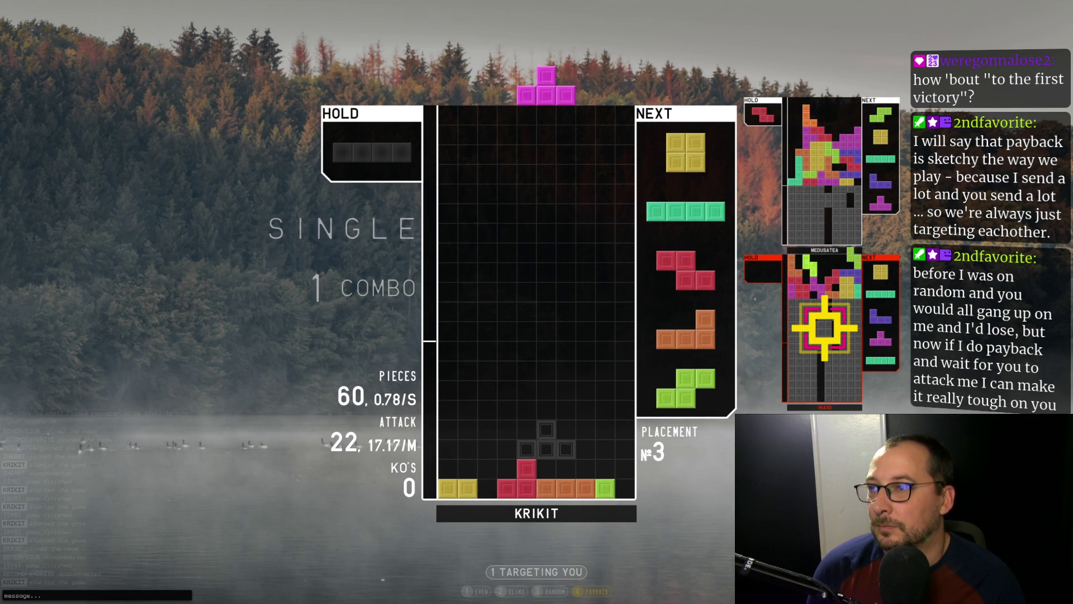
key("z")
key("Right")
key("Right")
key("Right")
key("Left")
key("Left")
key("Left")
key("z")
key("Left")
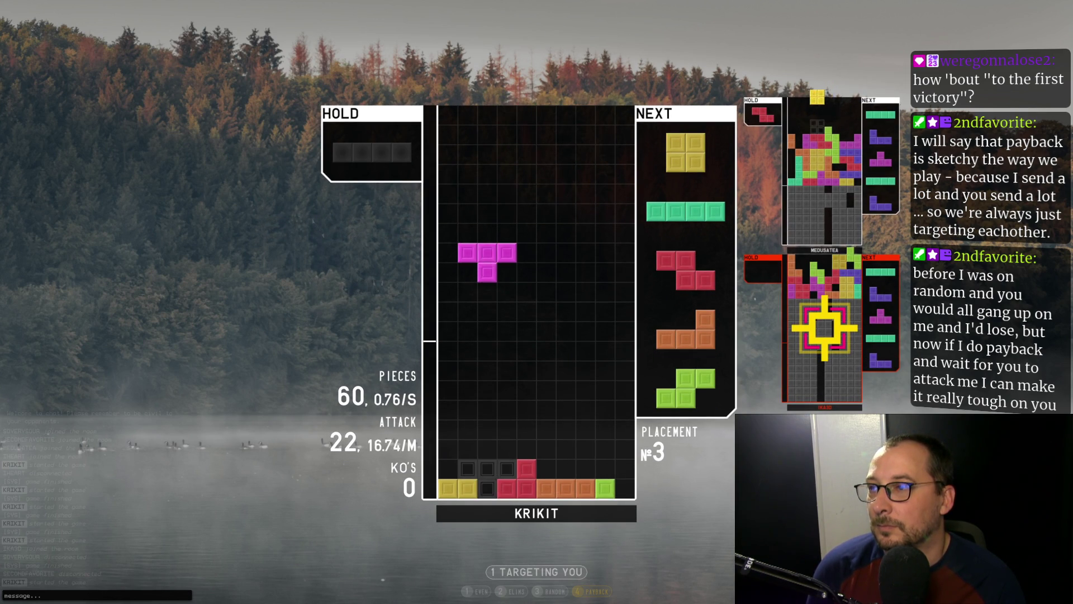
key("space")
key("Right")
key("Right")
key("Right")
key("space")
Drop the I upright in the left column, the Z in the middle, and the L on the left
key("z")
key("Left")
key("Left")
key("Left")
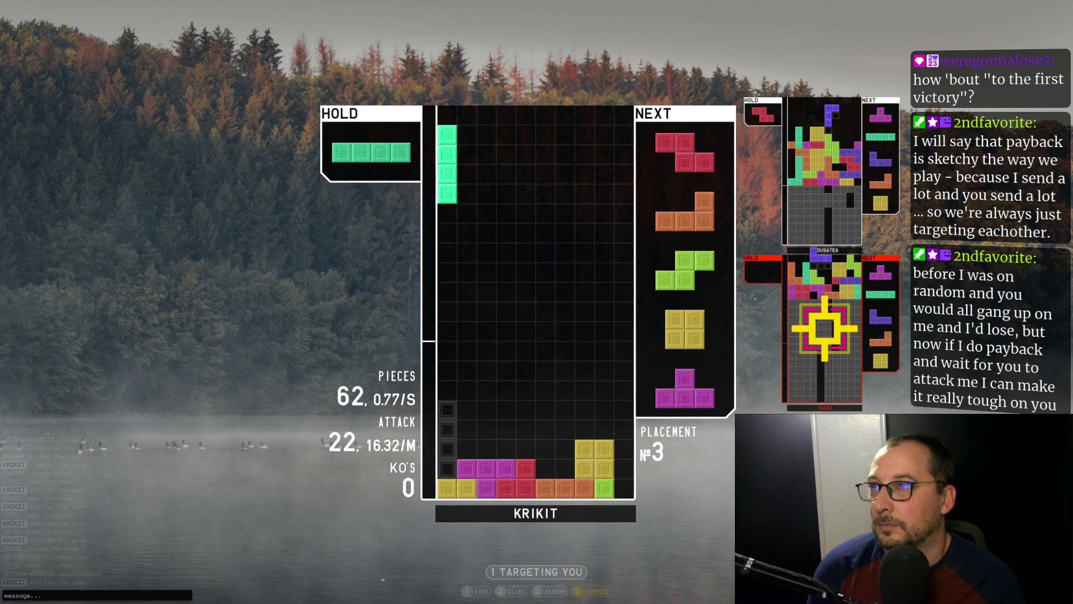
key("space")
key("Right")
key("space")
key("a")
key("Left")
key("a")
key("Left")
key("Left")
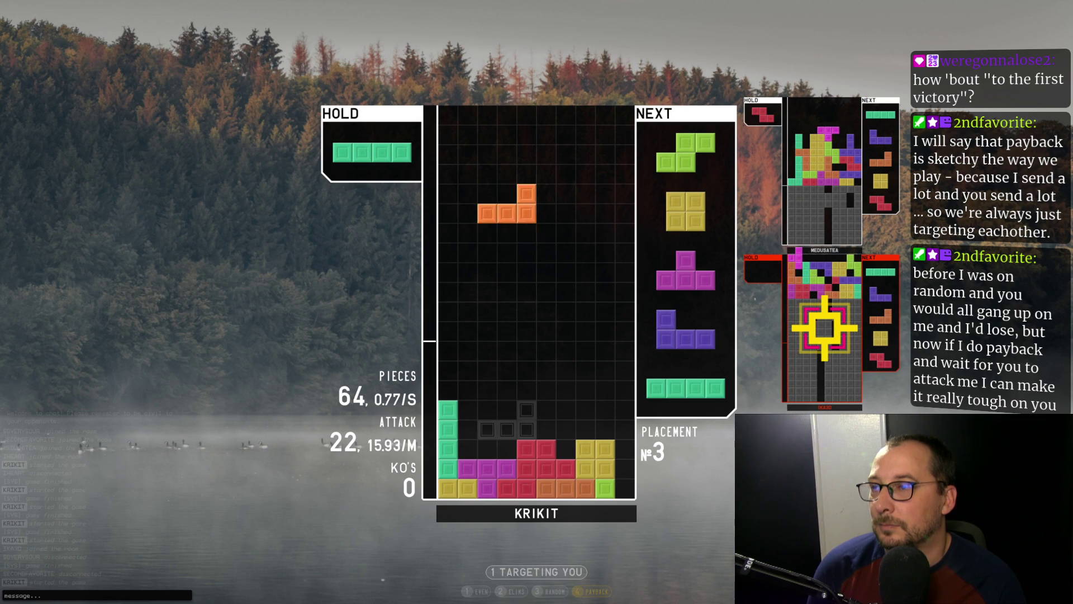
Stand the S upright, then drop the O on the right, a turned T, and the J onto the stack
key("space")
key("Right")
key("Right")
key("z")
key("space")
key("Right")
key("Right")
key("Right")
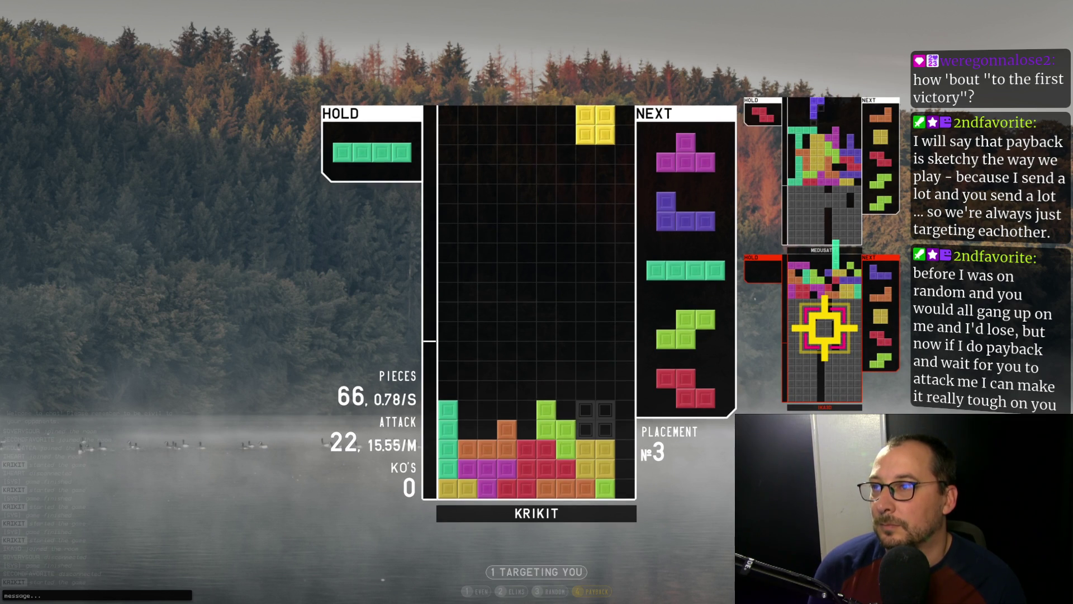
key("space")
key("z")
key("space")
key("z")
key("Left")
key("Left")
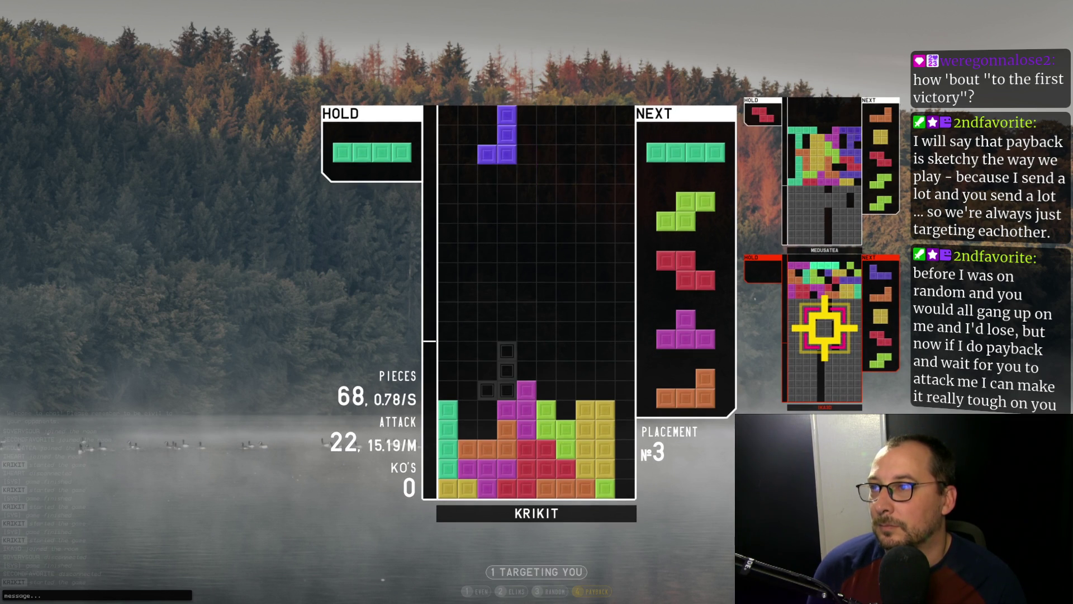
key("space")
Drop a vertical I into column 6, a vertical S, and an upright Z onto columns 6–7
key("z")
key("Left")
key("Left")
key("Left")
key("Right")
key("Right")
key("Right")
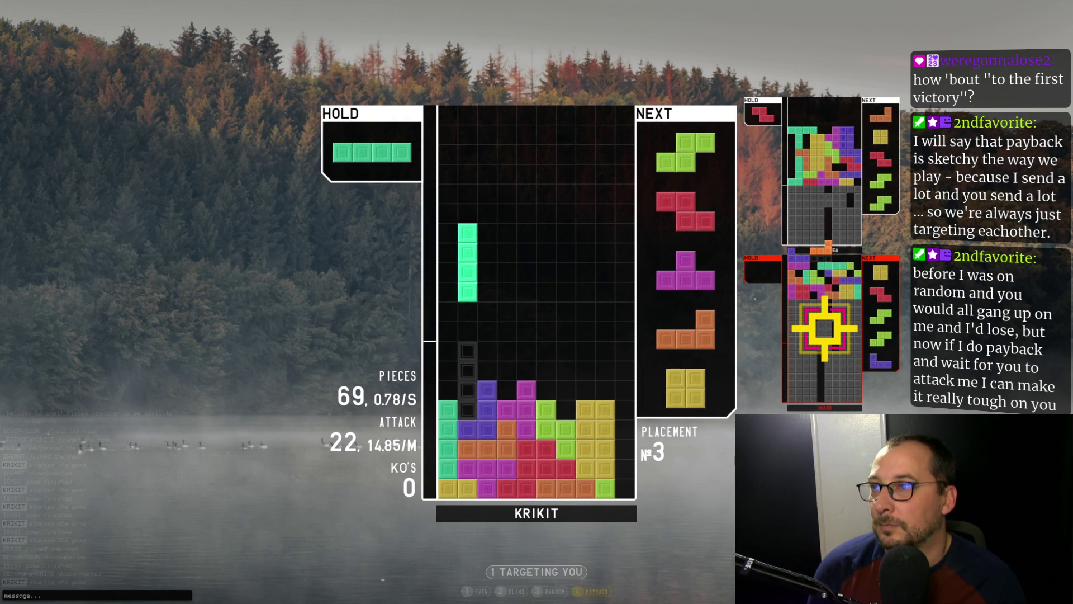
key("space")
key("x")
key("space")
key("x")
key("Left")
key("Left")
key("Right")
key("Right")
key("Right")
key("Down")
key("space")
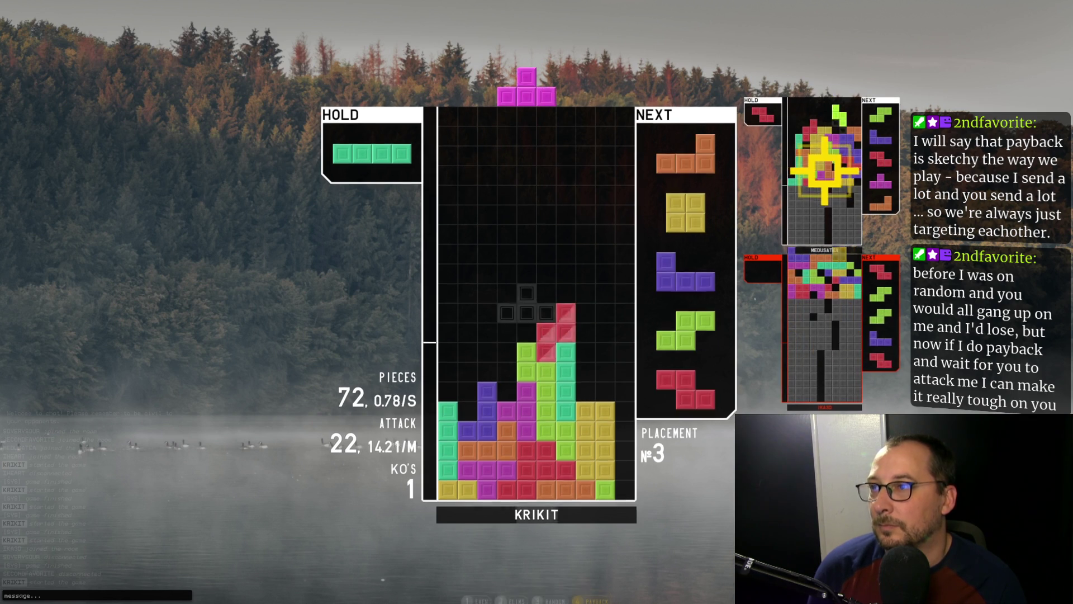
Drop the T onto the stack and turn the L into place toward the right
key("x")
key("Left")
key("Left")
key("Left")
key("z")
key("space")
key("x")
key("Right")
key("Right")
key("Right")
key("Down")
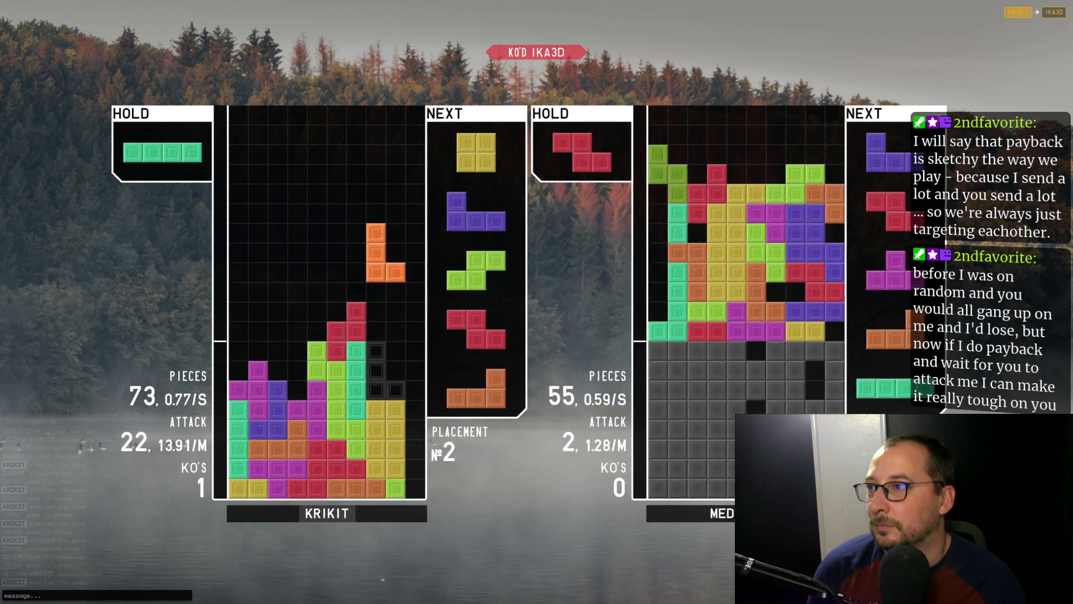
Hold the O, drop the I into the right well for a quad, and place the final pieces to end the match
key("space")
key("c")
key("x")
key("Right")
key("Right")
key("Right")
key("space")
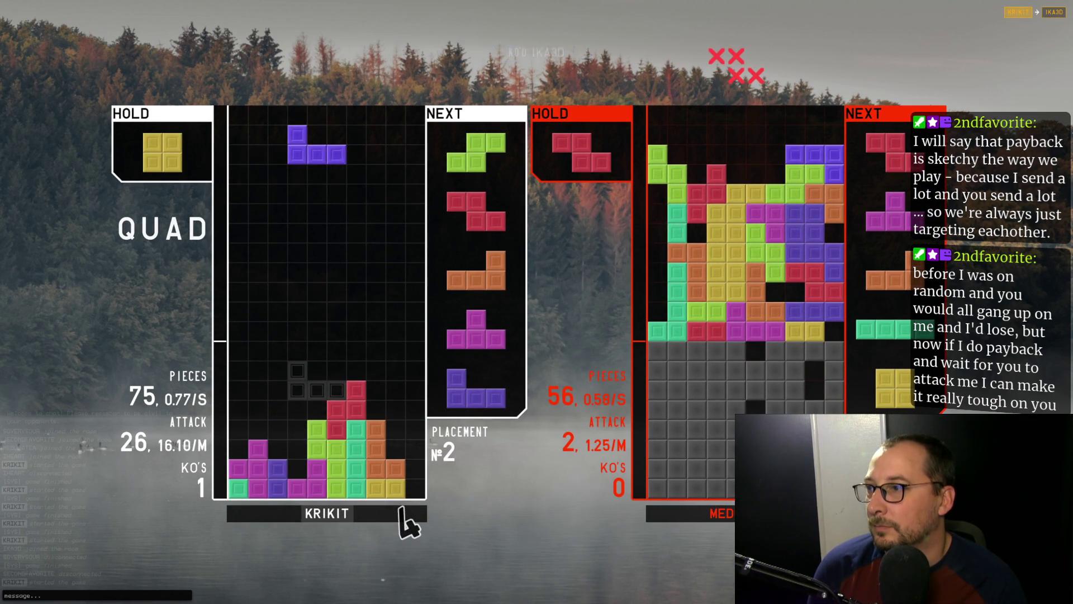
key("x")
key("Right")
key("Right")
key("Right")
key("c")
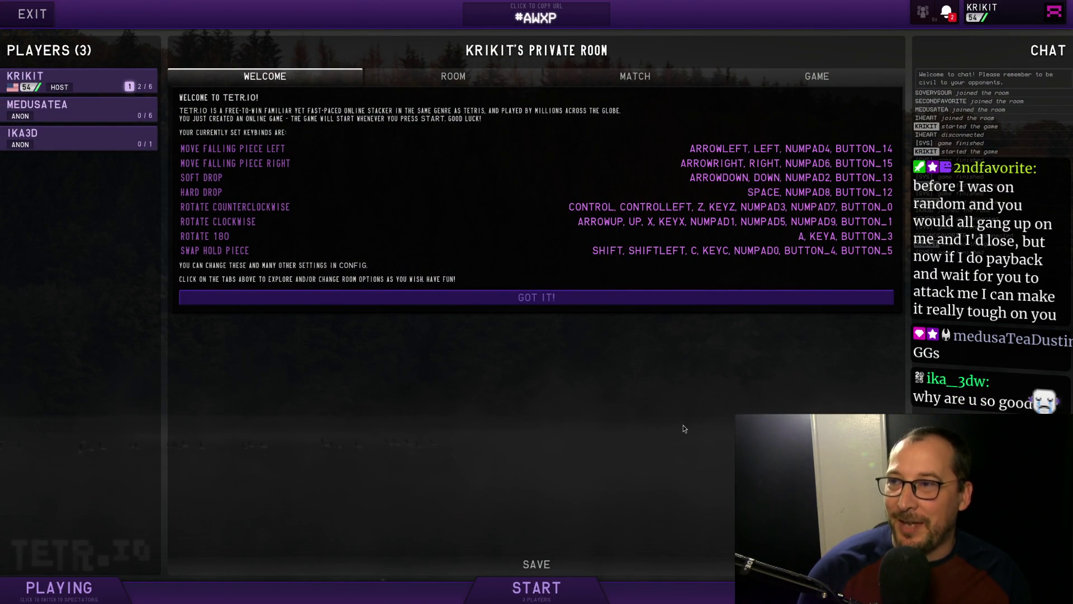
Exit Chrome fullscreen, close the TETR.IO window, and put the cursor at the end of line 145
key("F11")
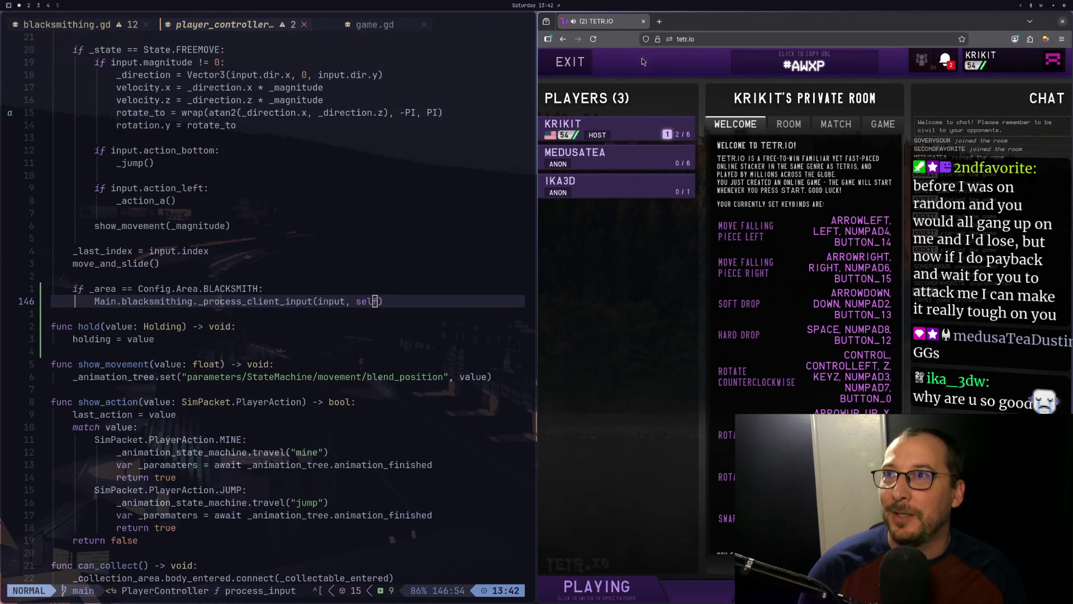
left_click(643, 21)
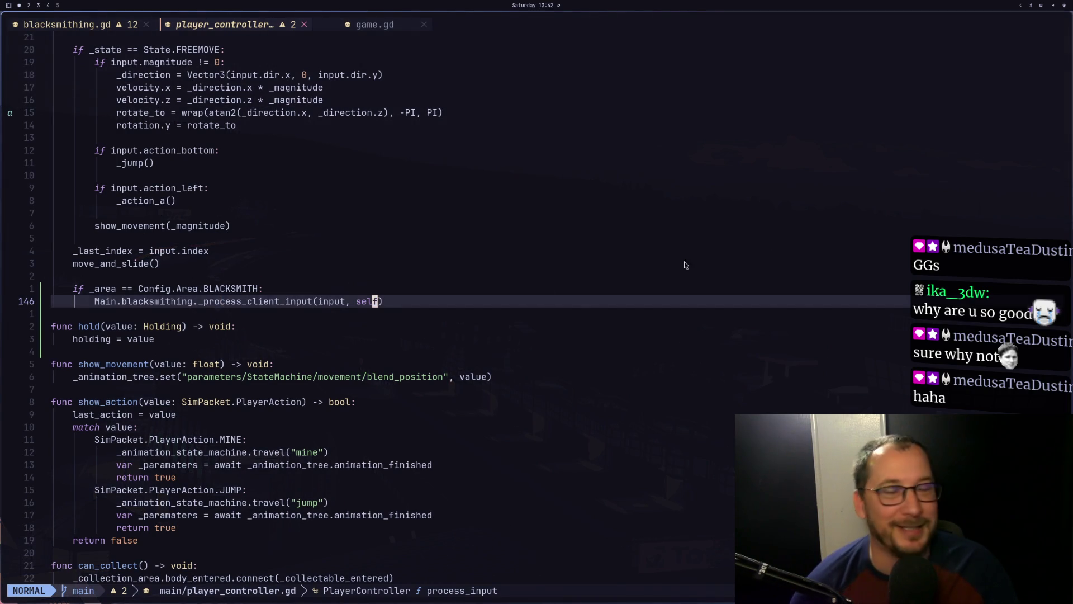
left_click(380, 294)
Scroll through player_controller.gd's BLACKSMITH area check, then bring up blacksmithing.gd's _process_client_input
key("super+4")
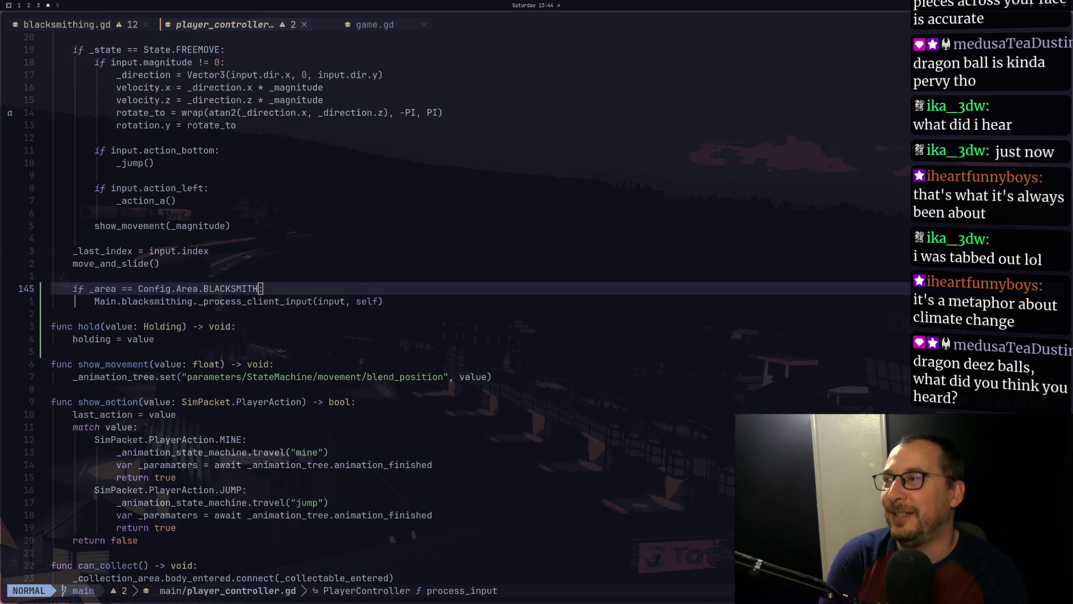
scroll(722, 408, "up", 6)
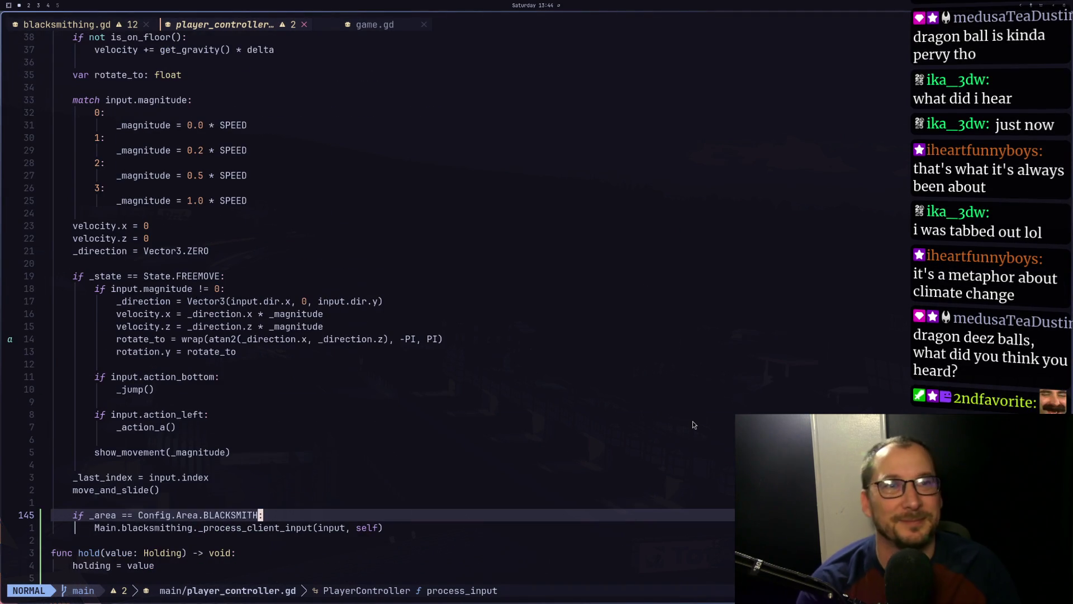
scroll(729, 404, "down", 1)
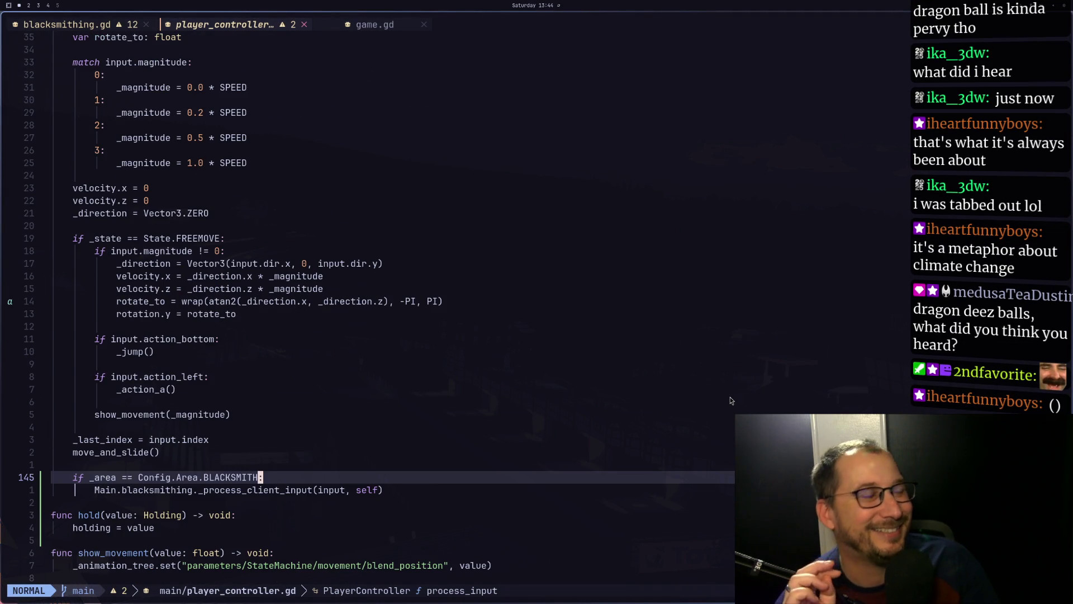
scroll(727, 411, "down", 4)
key("shift+h")
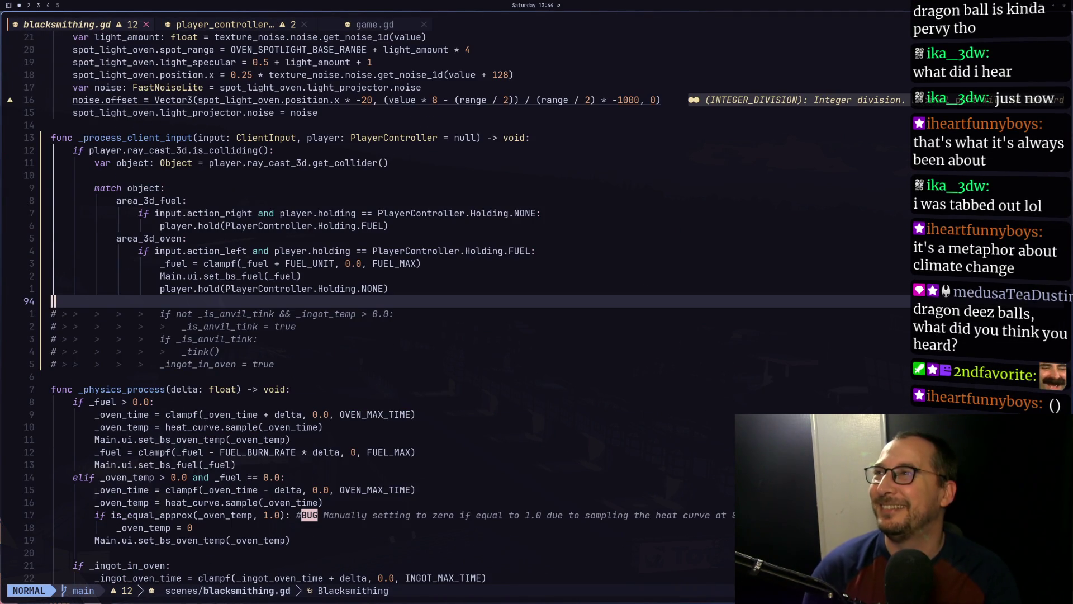
key("super+2")
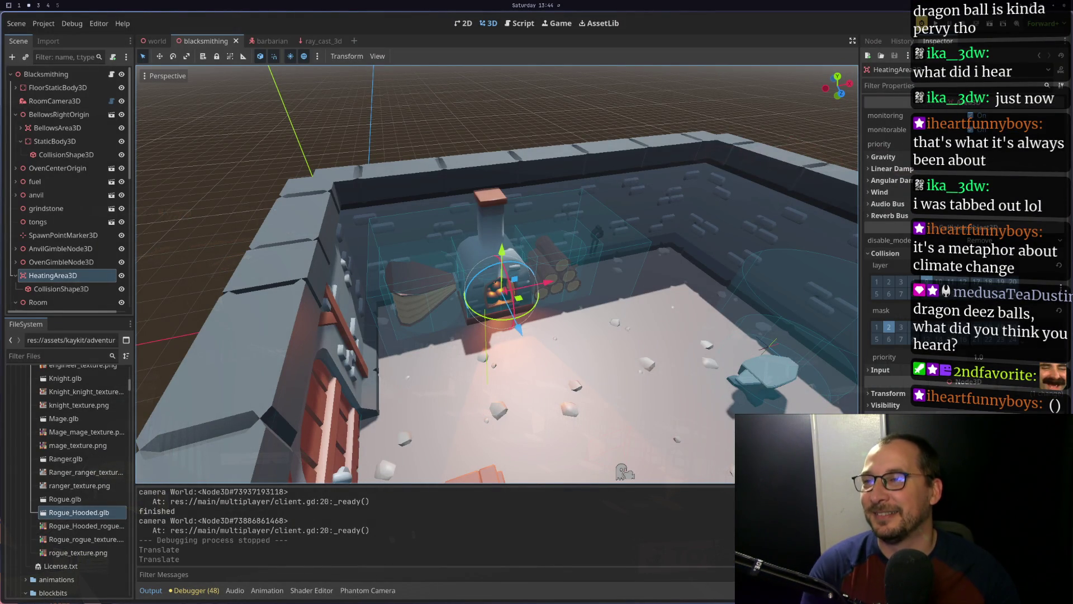
Orbit the blacksmith room view to face the door and furnace, then return to Neovim
mouse_move(794, 404)
left_mouse_down()
mouse_move(629, 291)
mouse_move(659, 372)
mouse_move(706, 379)
left_mouse_up()
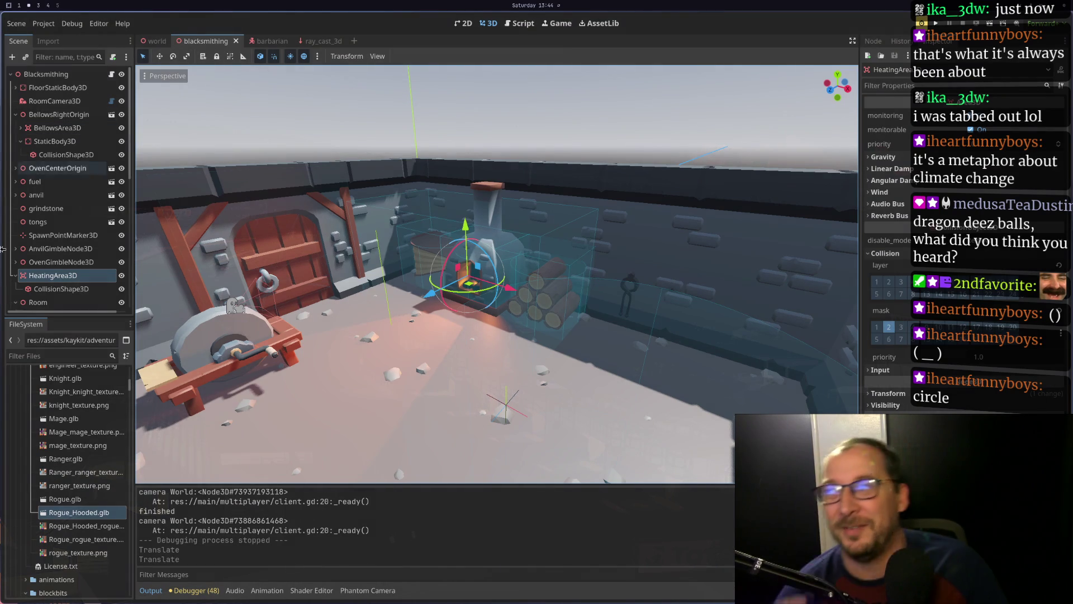
key("super+1")
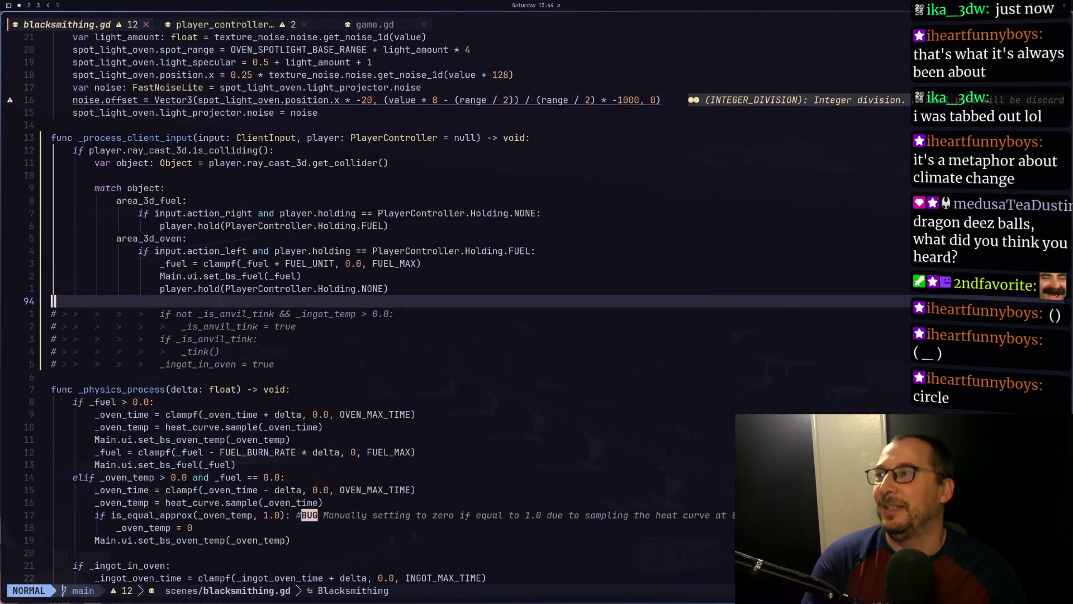
Put the cursor on the first commented-out anvil line in _process_client_input
left_click(53, 314)
key("k")
key("j")
key("k")
key("j")
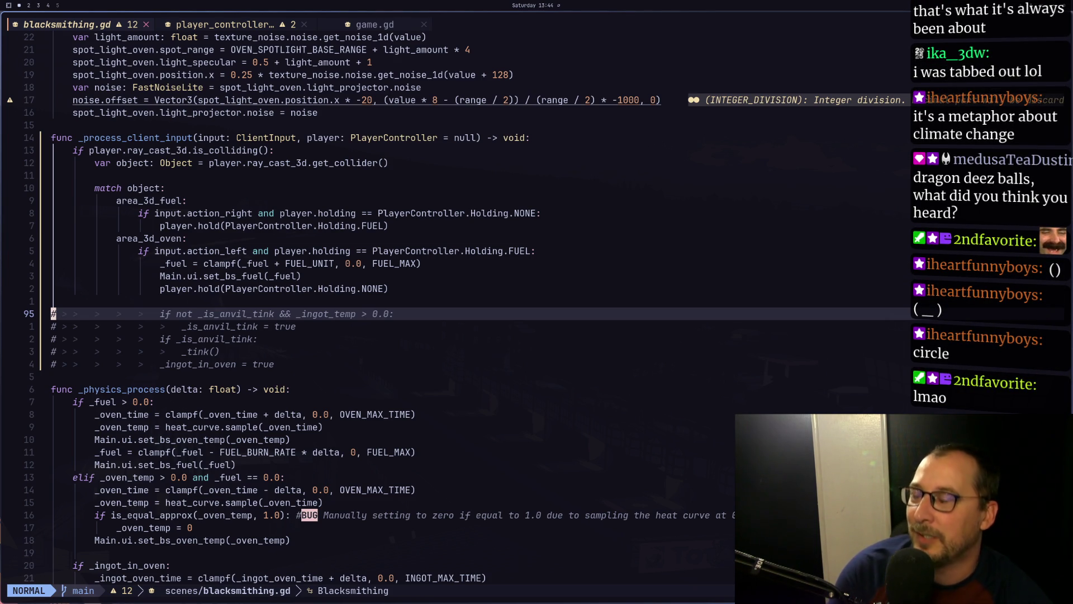
Look over the commented anvil lines, then run the project with two game clients in Godot
key("j")
key("j")
key("j")
key("k")
key("k")
key("k")
key("k")
key("k")
key("k")
key("j")
key("k")
key("k")
key("j")
key("j")
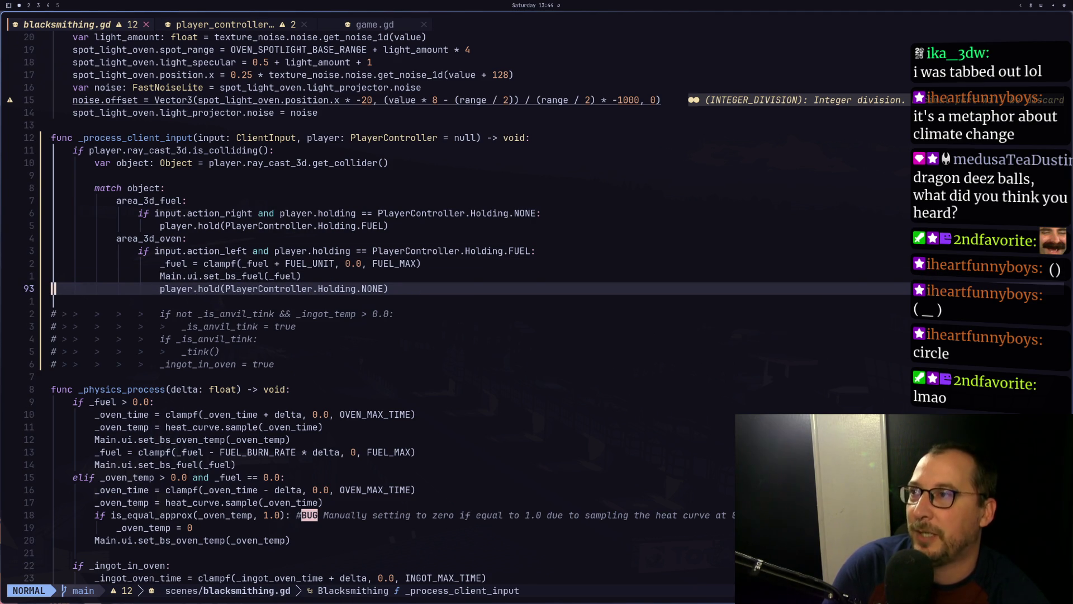
key("super+2")
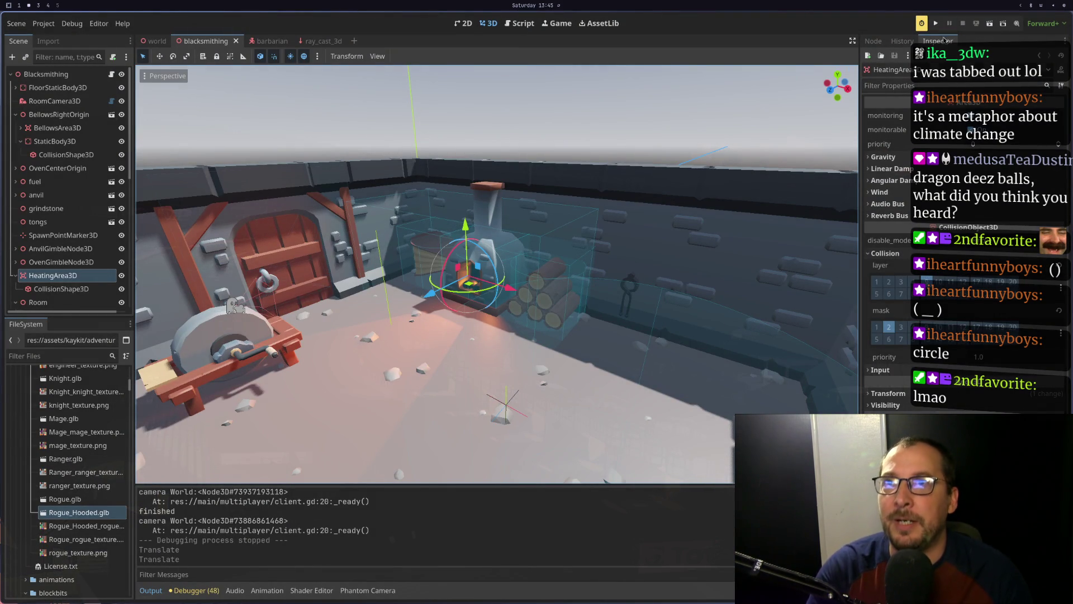
left_click(937, 23)
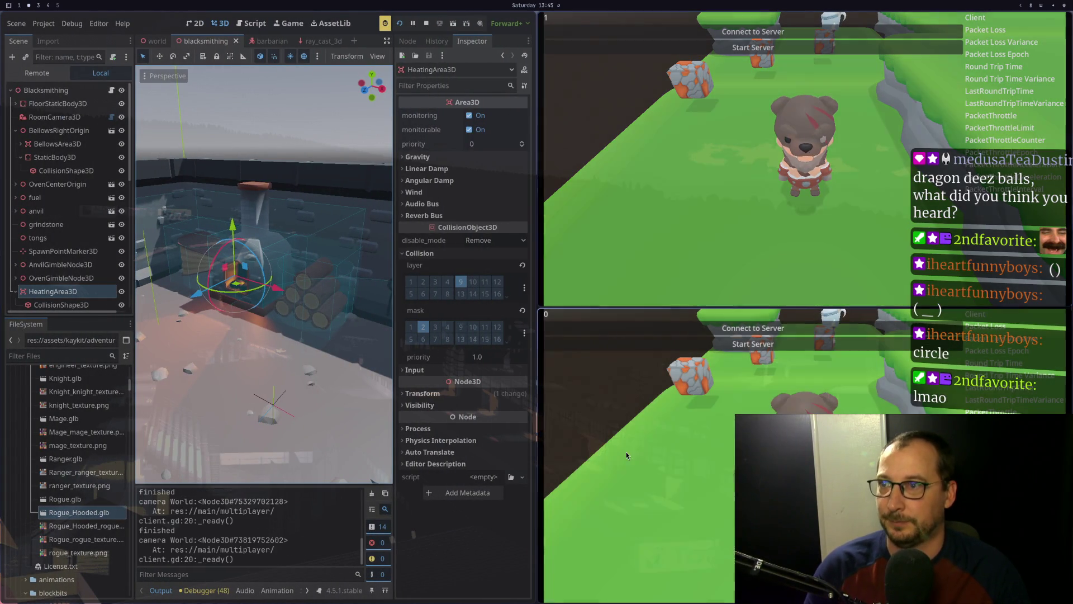
Start servers in both game windows, hitting the 'Can't create' assertion, then view blacksmithing.gd
left_click(753, 343)
left_click(771, 49)
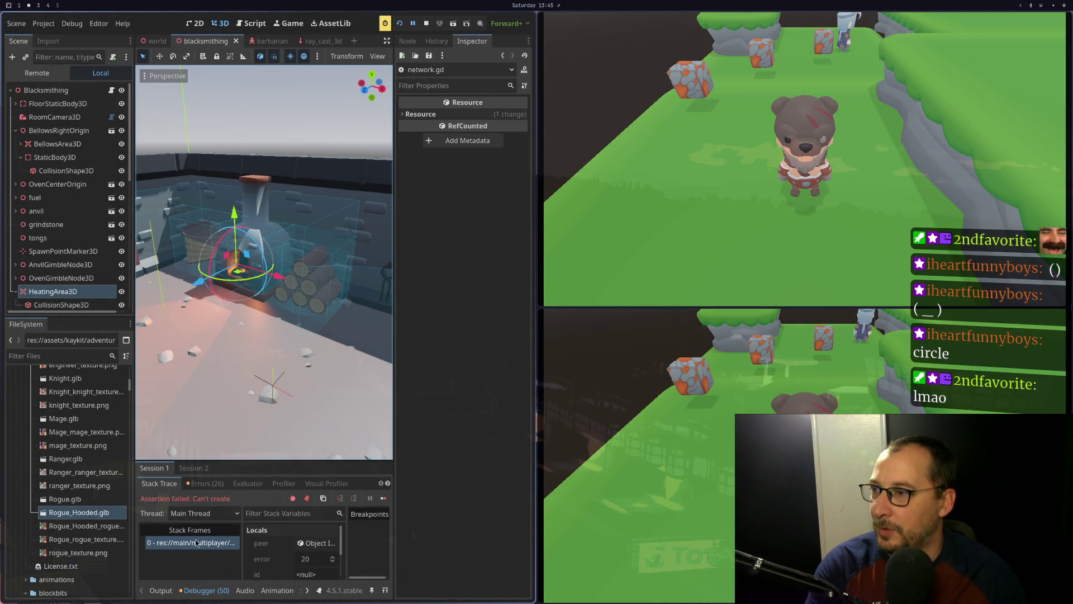
key("super+1")
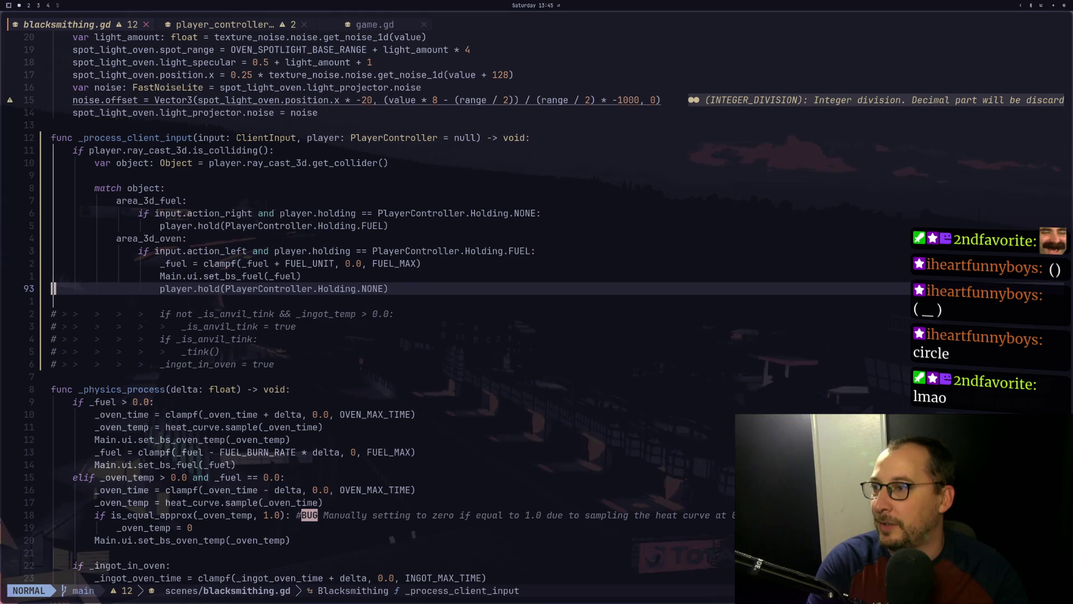
key("super+2")
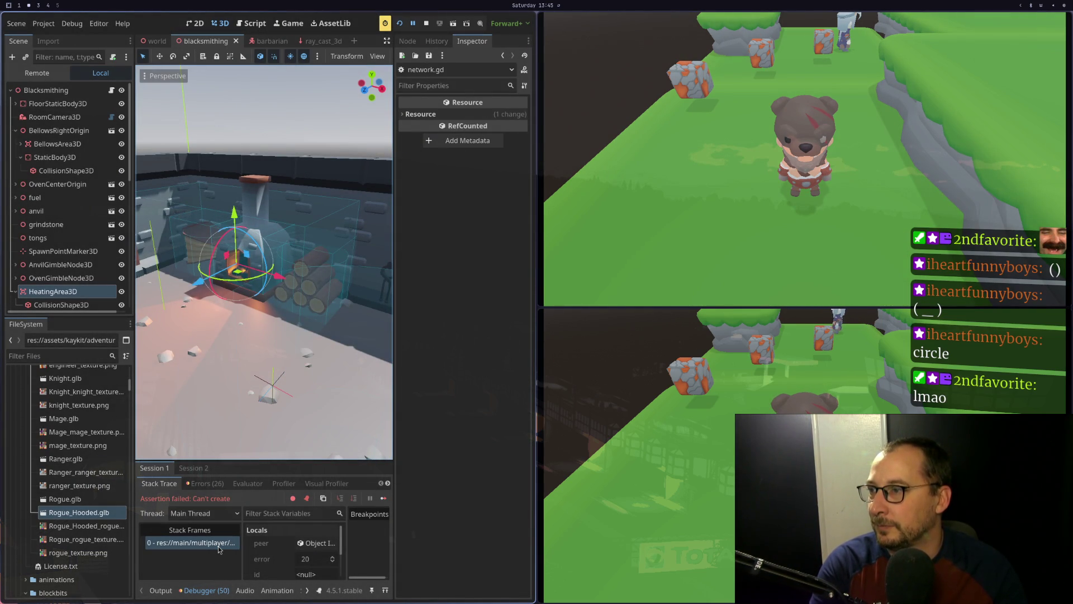
key("super+1")
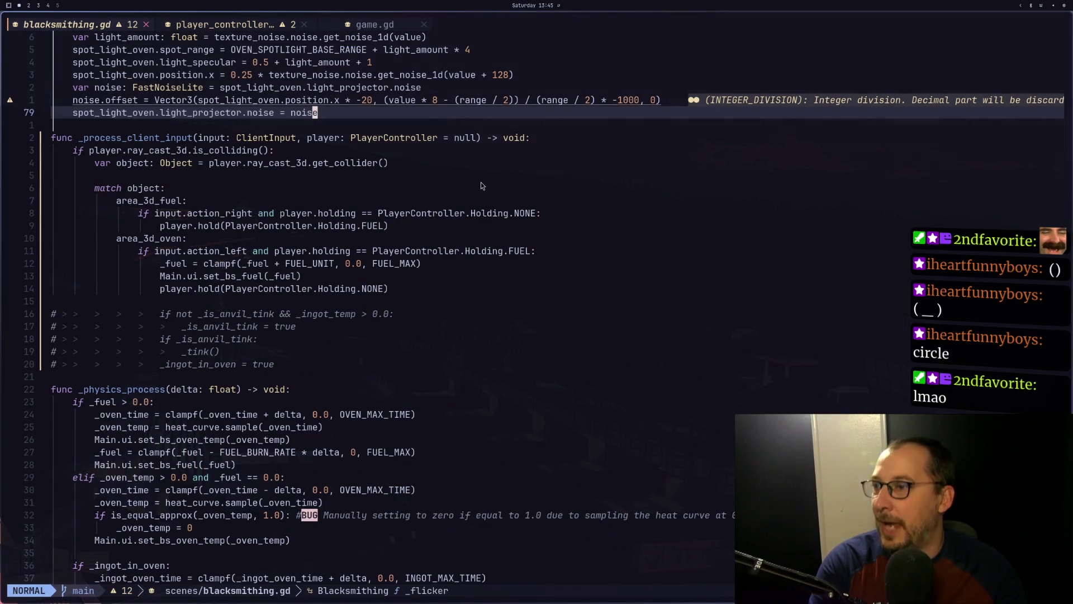
Open network.gd via the file finder and inspect the assert in _start_server
key("space")
key("space")
type("neto")
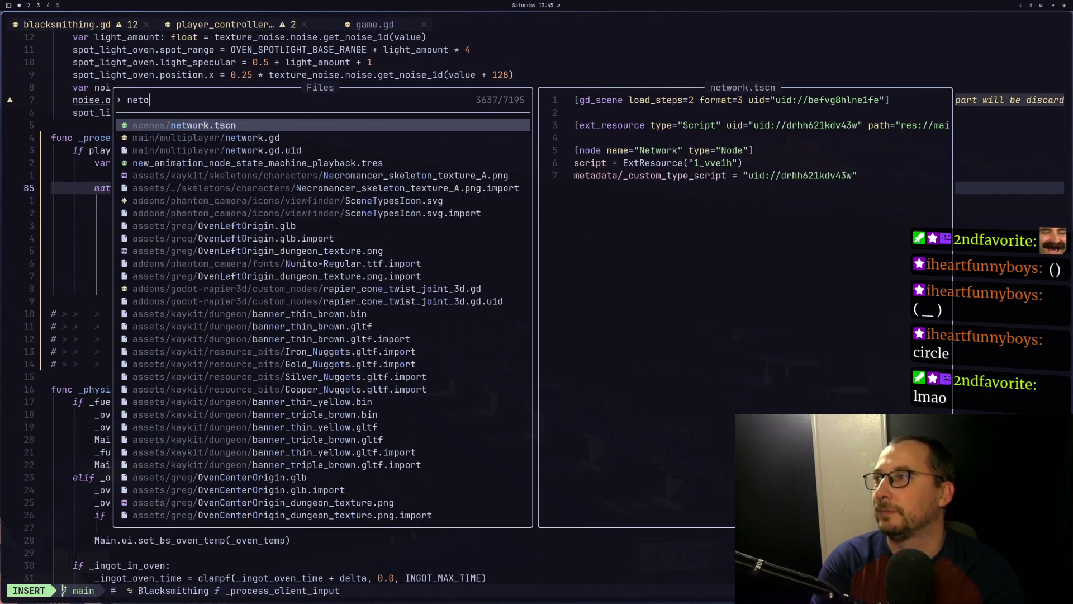
key("Down")
key("Return")
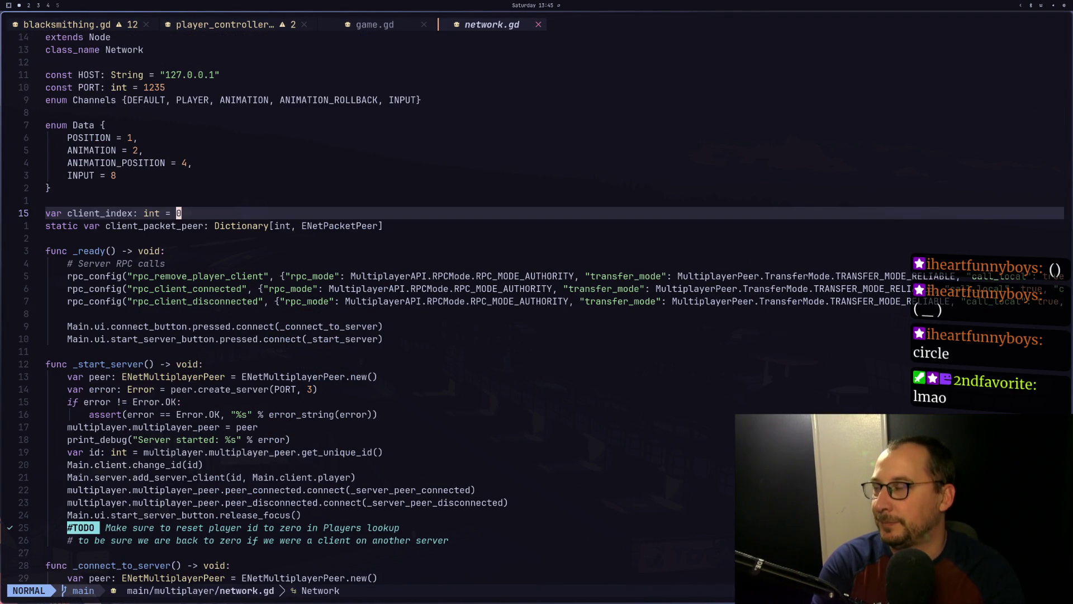
left_click(76, 175)
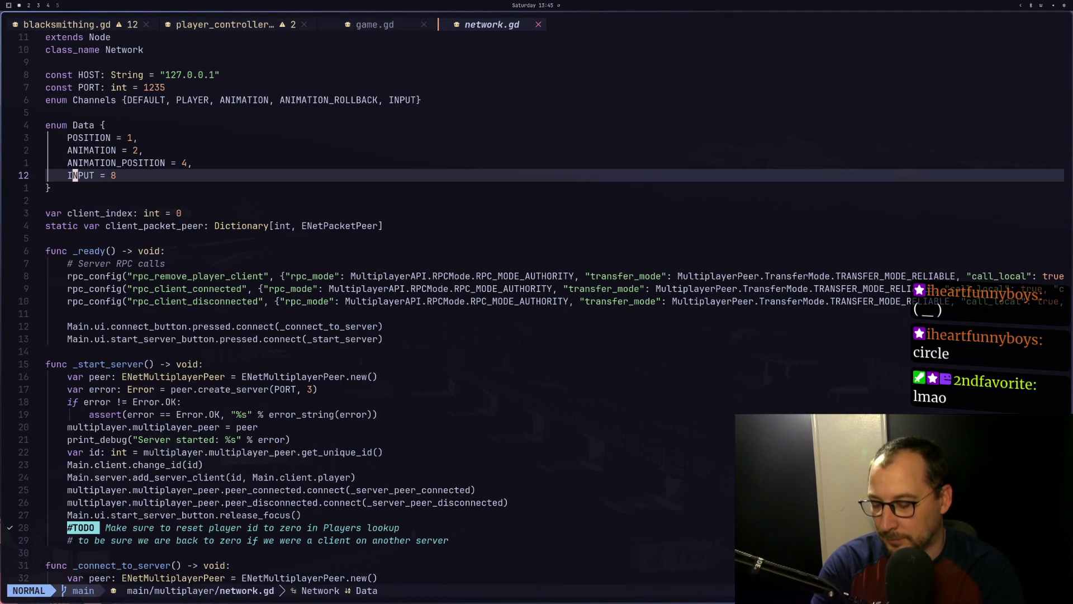
left_click(70, 414)
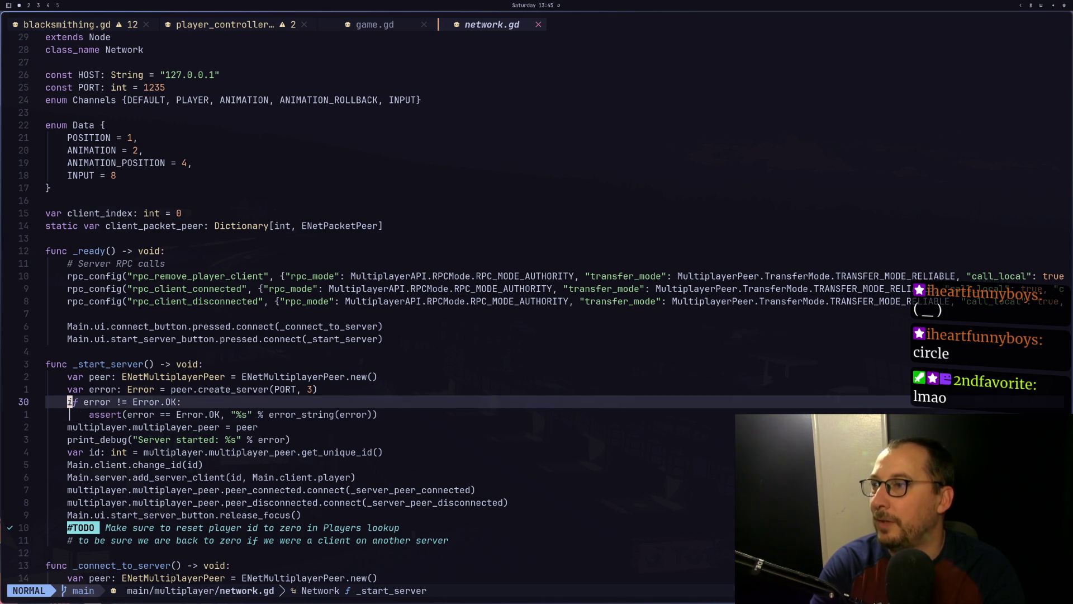
key("super+2")
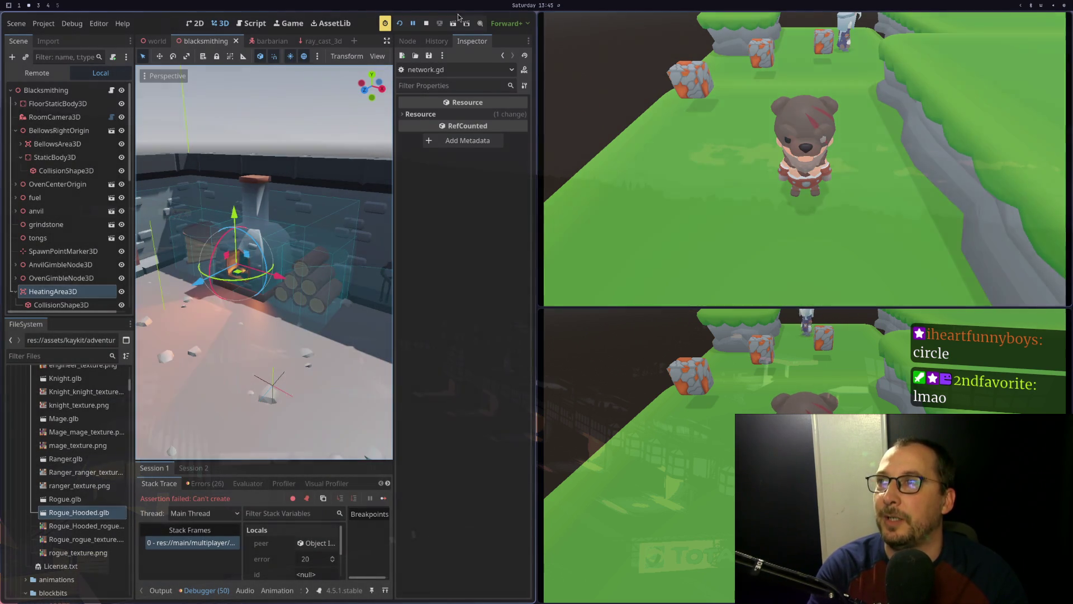
Rerun two clients, host in the top window, connect the bottom, walk into the blacksmith room, then stop
left_click(423, 24)
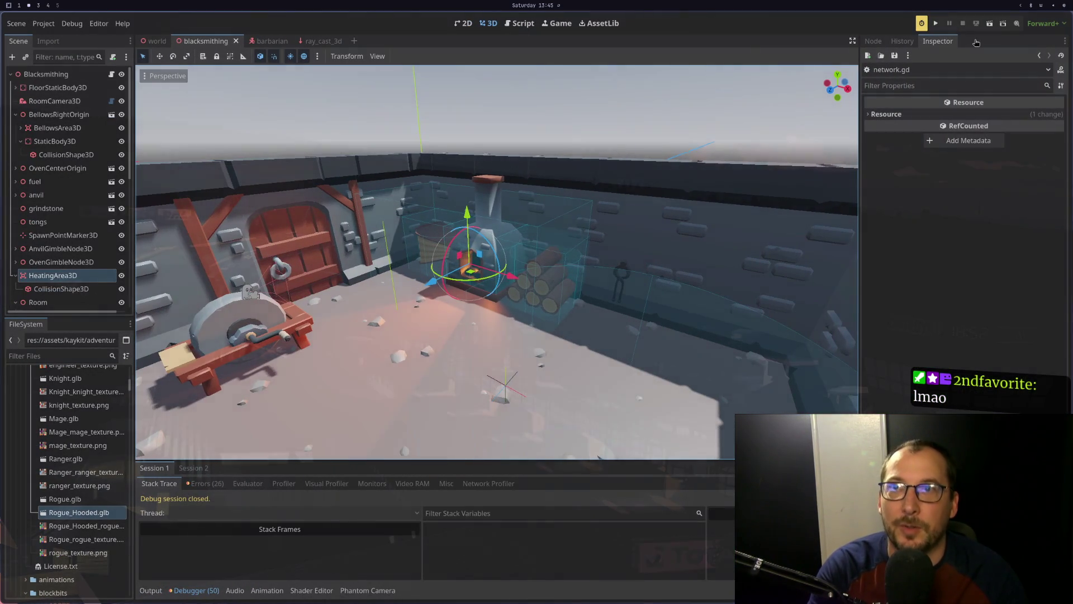
left_click(935, 23)
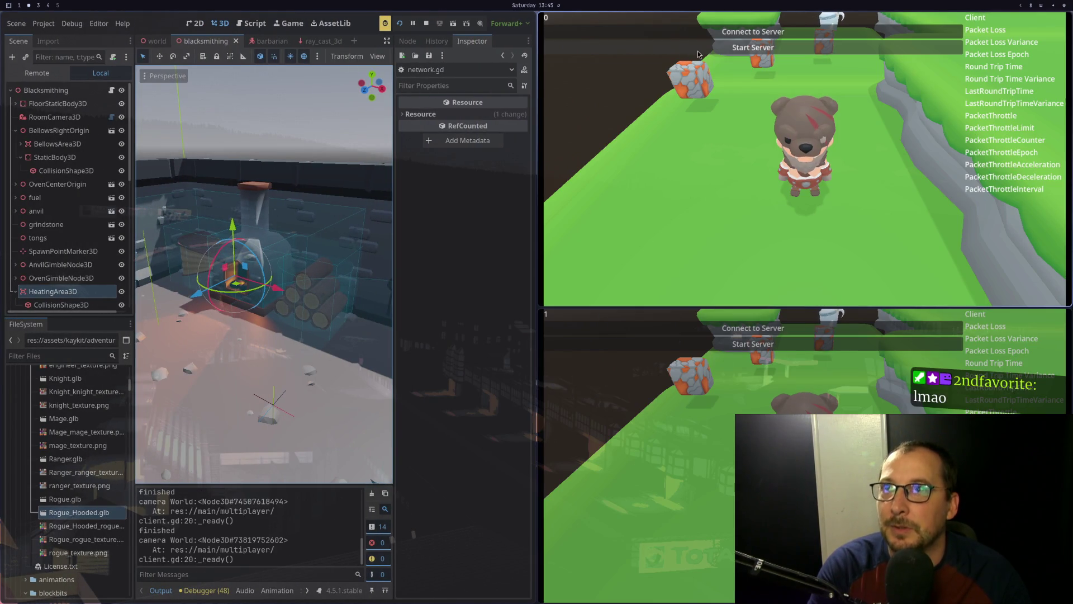
left_click(700, 49)
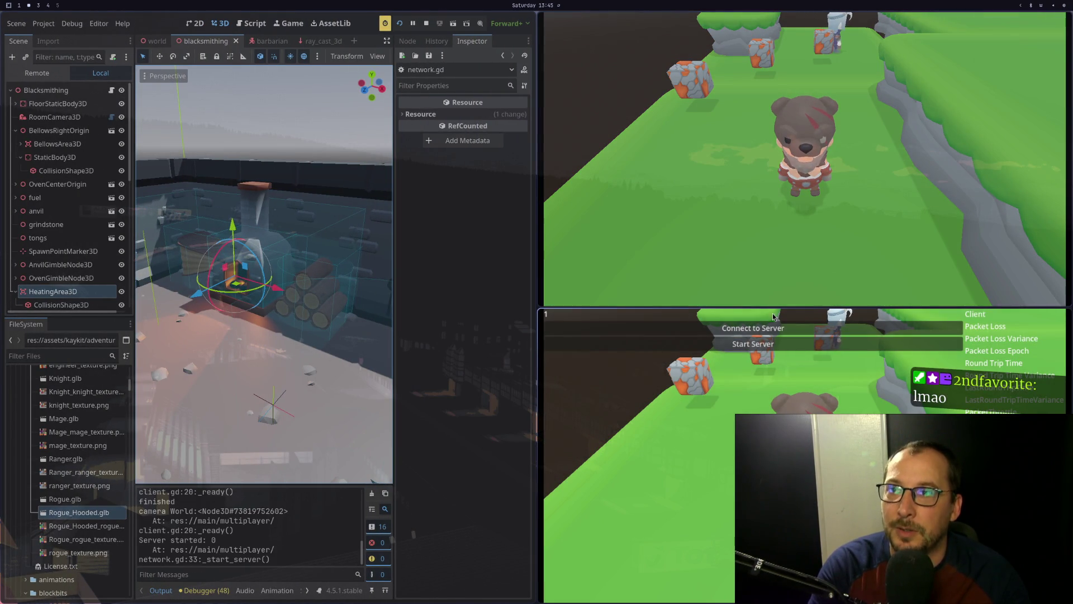
left_click(777, 329)
key("s")
key("s")
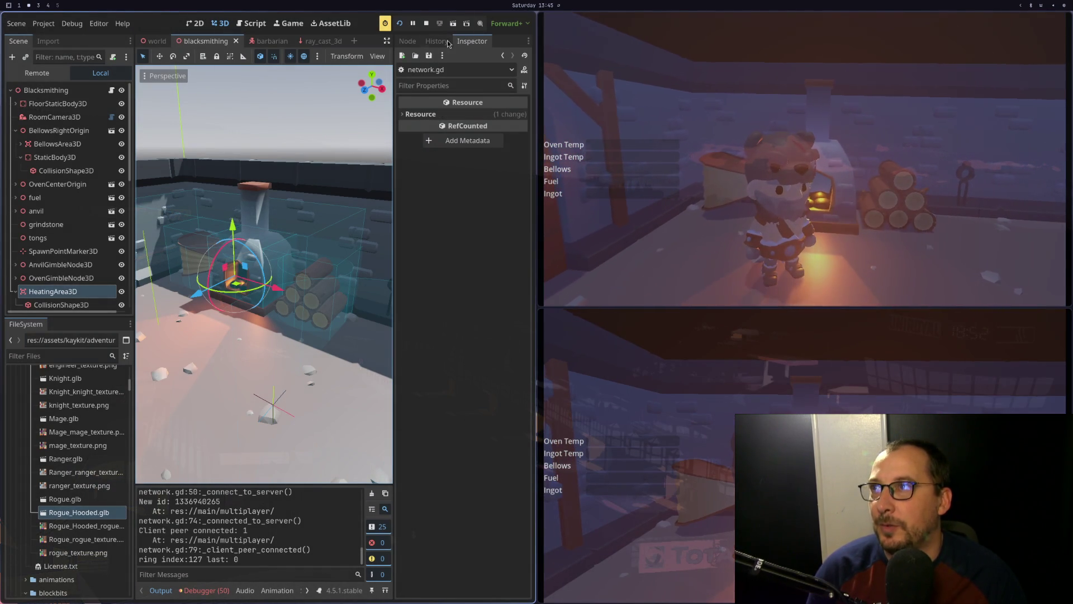
key("F8")
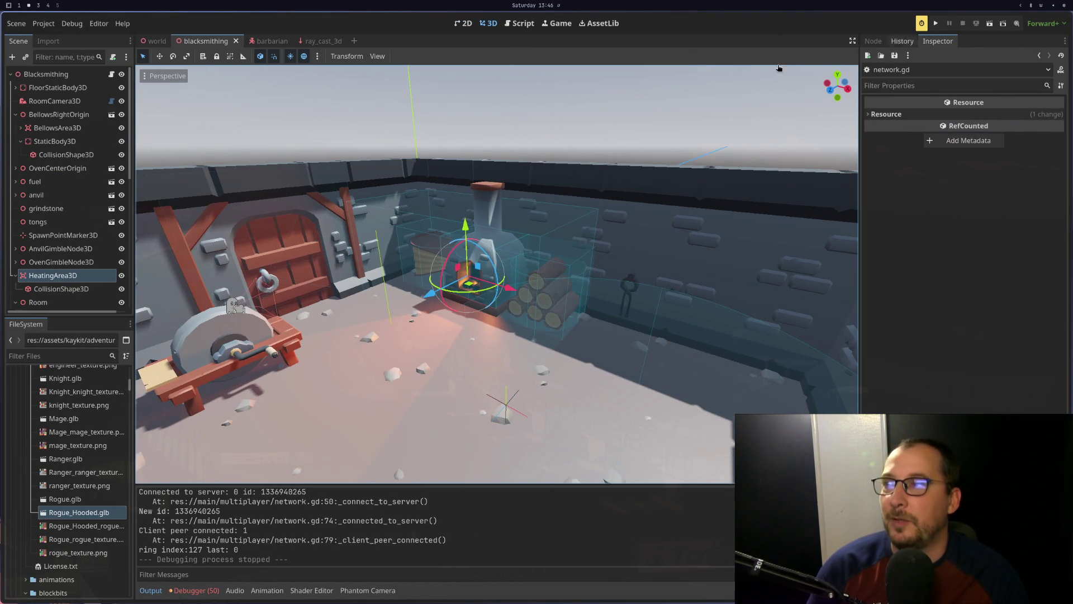
Skim network.gd from top to bottom, stopping near rpc_client_disconnected
key("super+1")
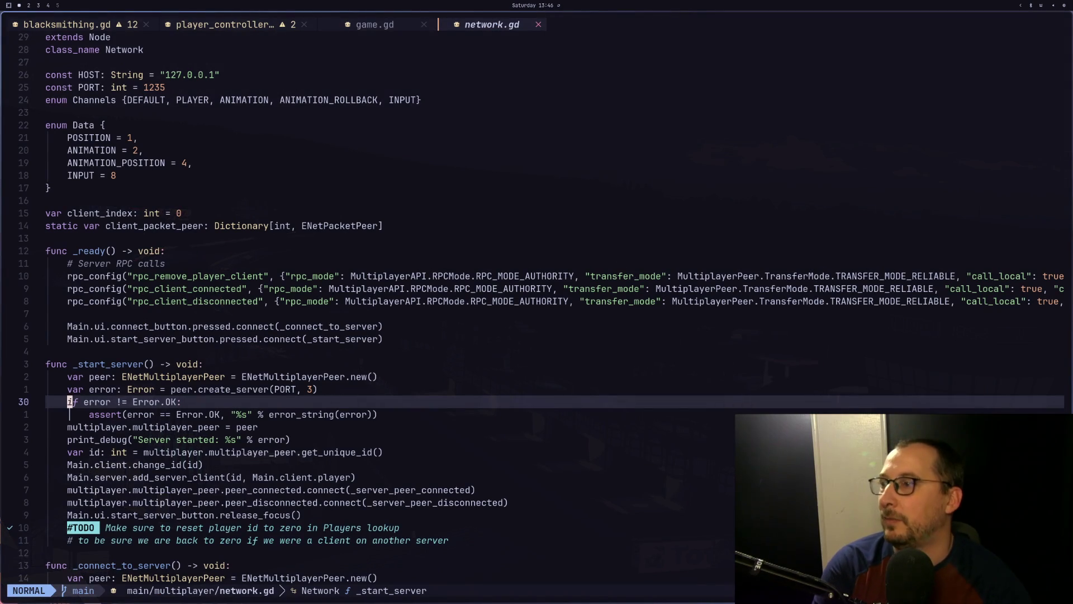
key("g")
key("g")
key("j")
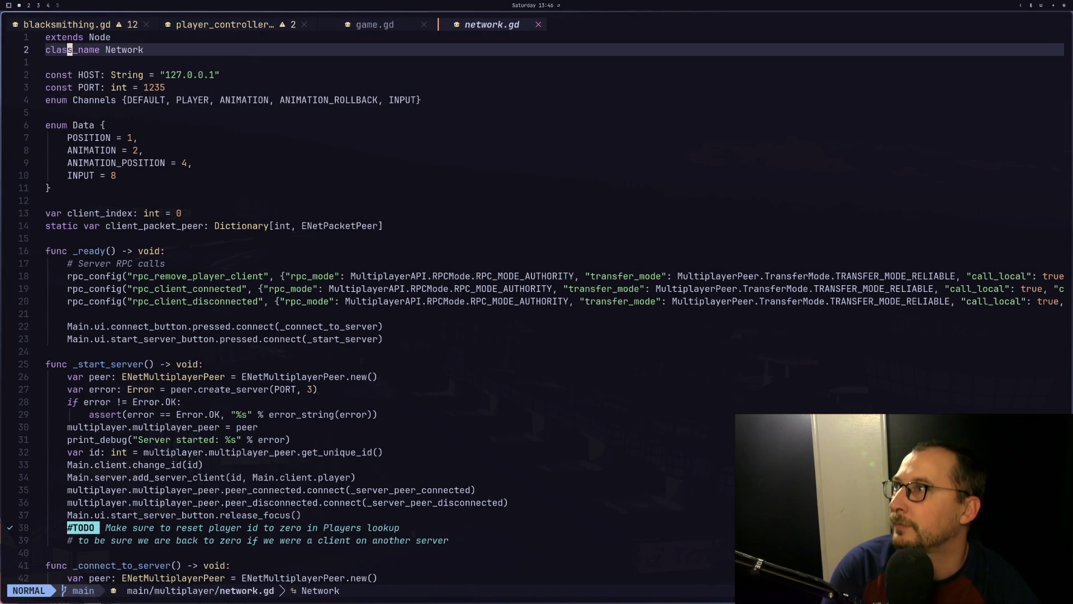
key("G")
key("k")
key("k")
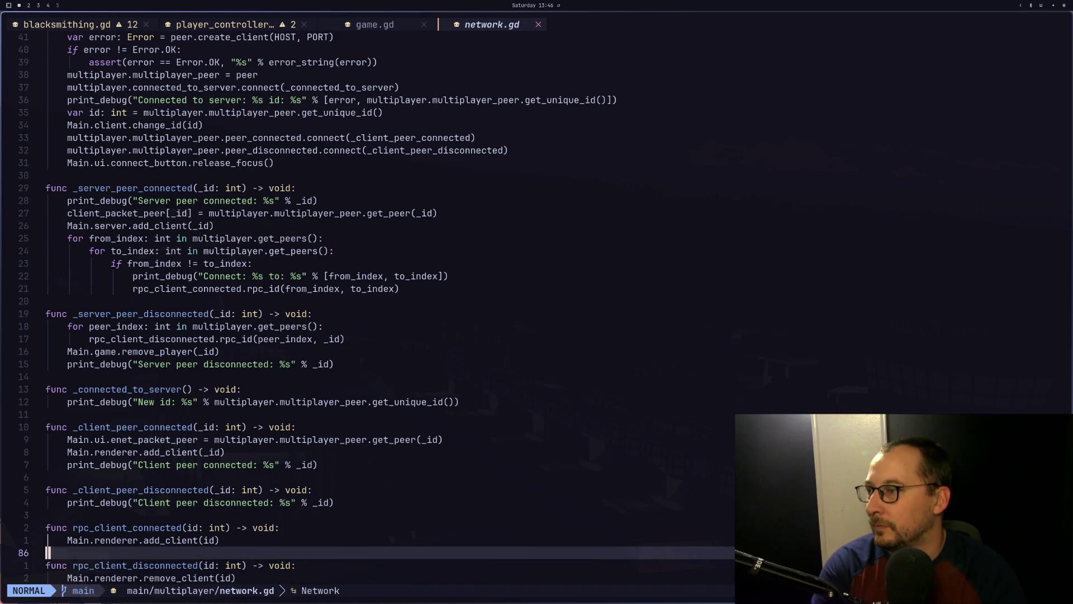
key("j")
key("j")
key("k")
Switch to blacksmithing.gd and move past _set_state's HEAT case to enter_room's player position line
key("shift+h")
key("shift+h")
key("shift+h")
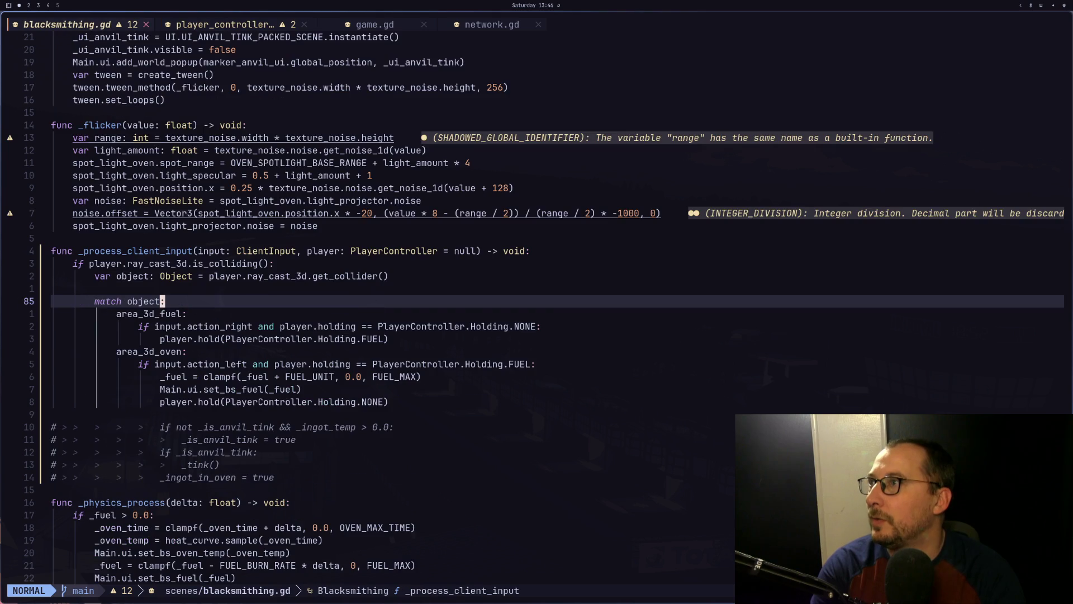
key("j")
key("j")
key("j")
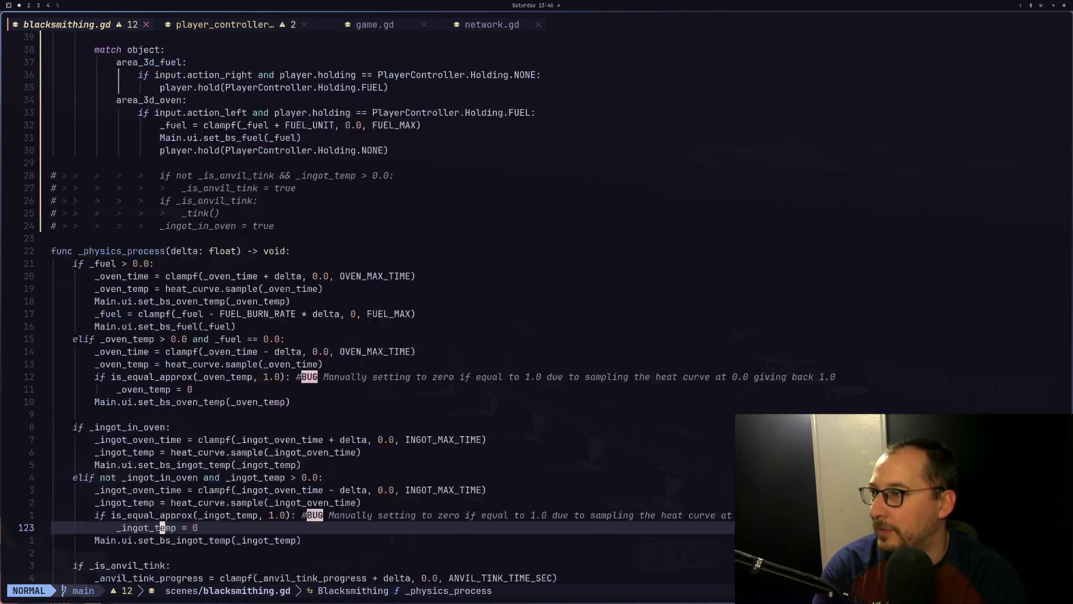
key("j")
key("j")
key("j")
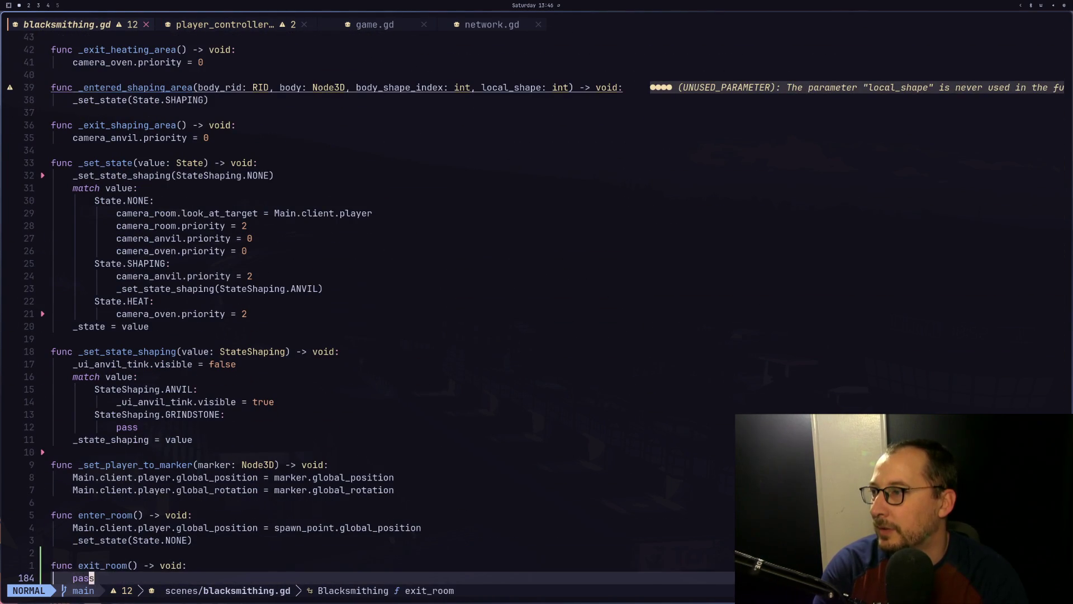
key("k")
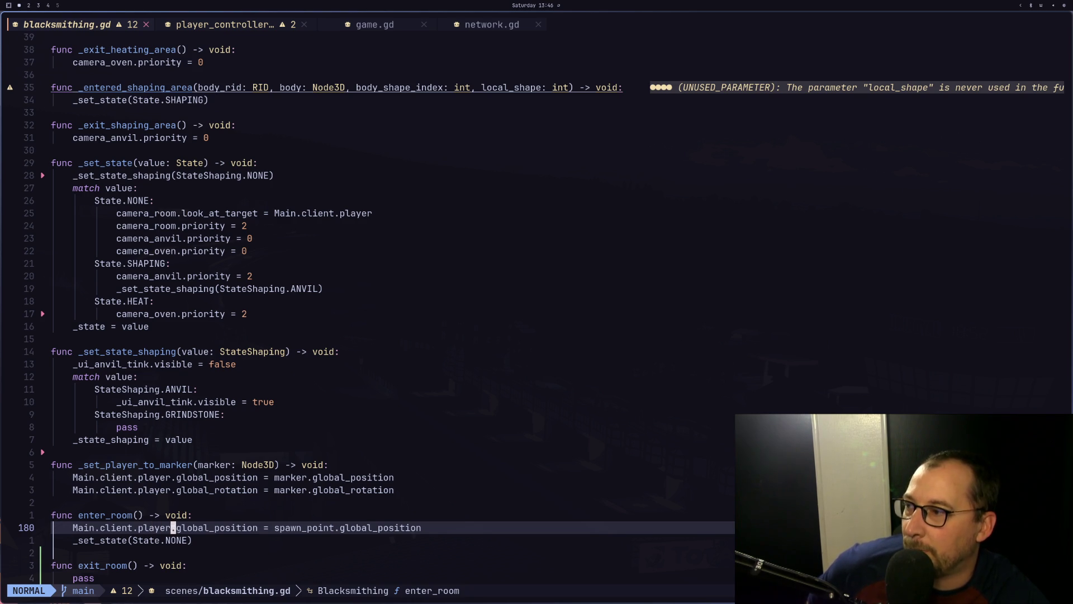
key("super+2")
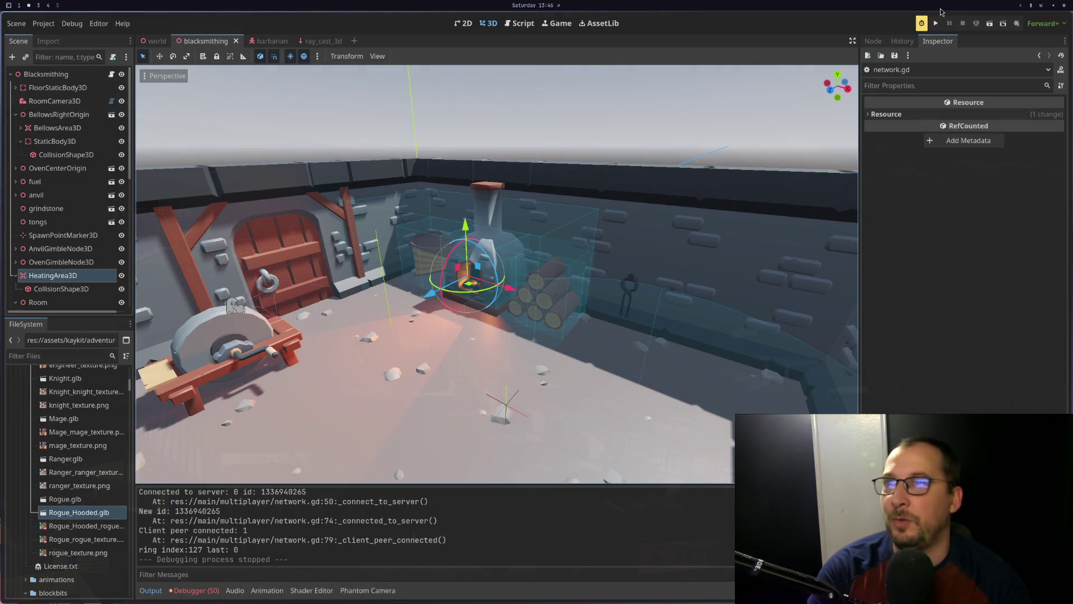
Run the project, start the server in the first window, and connect the second window to it
left_click(935, 23)
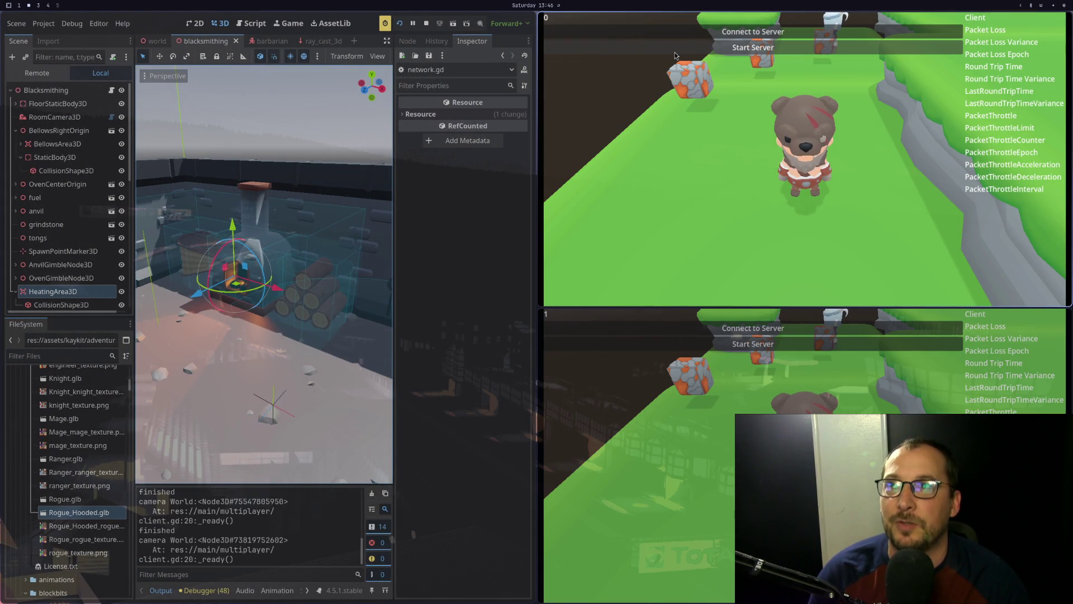
left_click(721, 48)
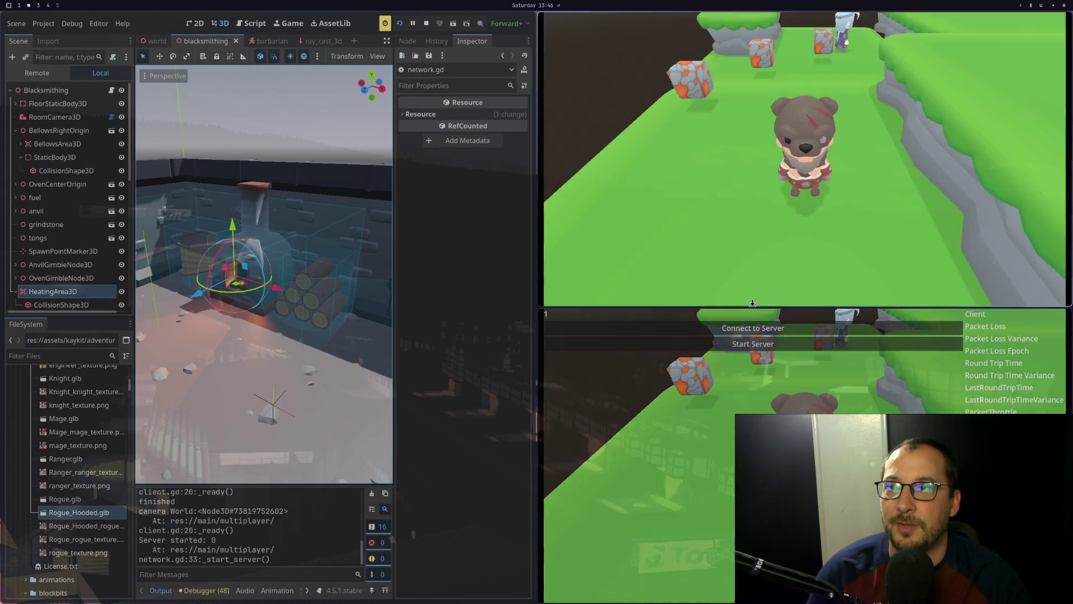
left_click(745, 334)
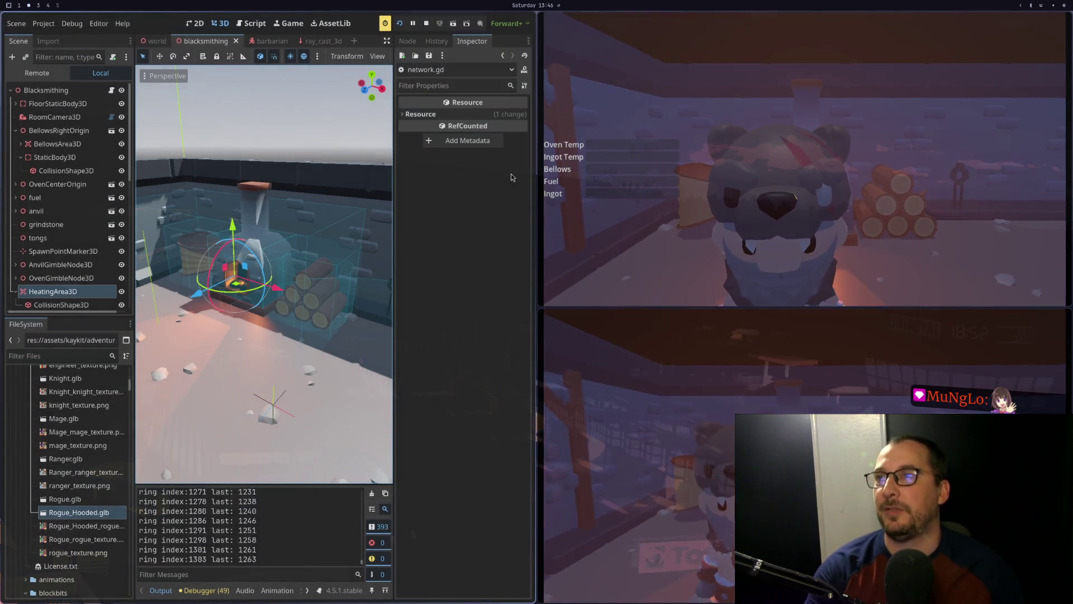
Compare the running game with enter_room's spawn_point placement in blacksmithing.gd
key("super+1")
key("super+2")
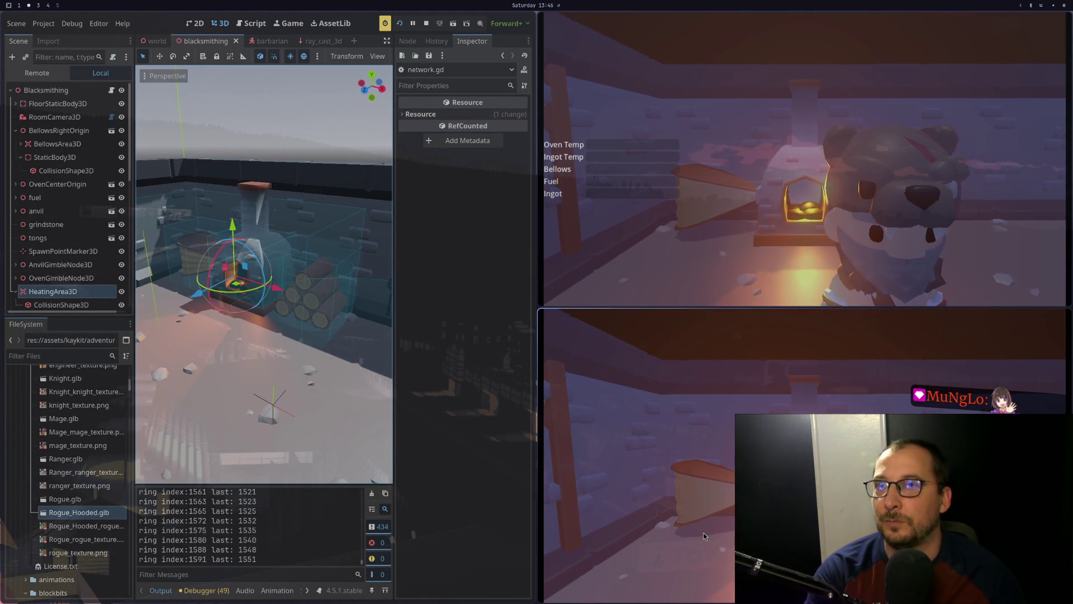
key("super+1")
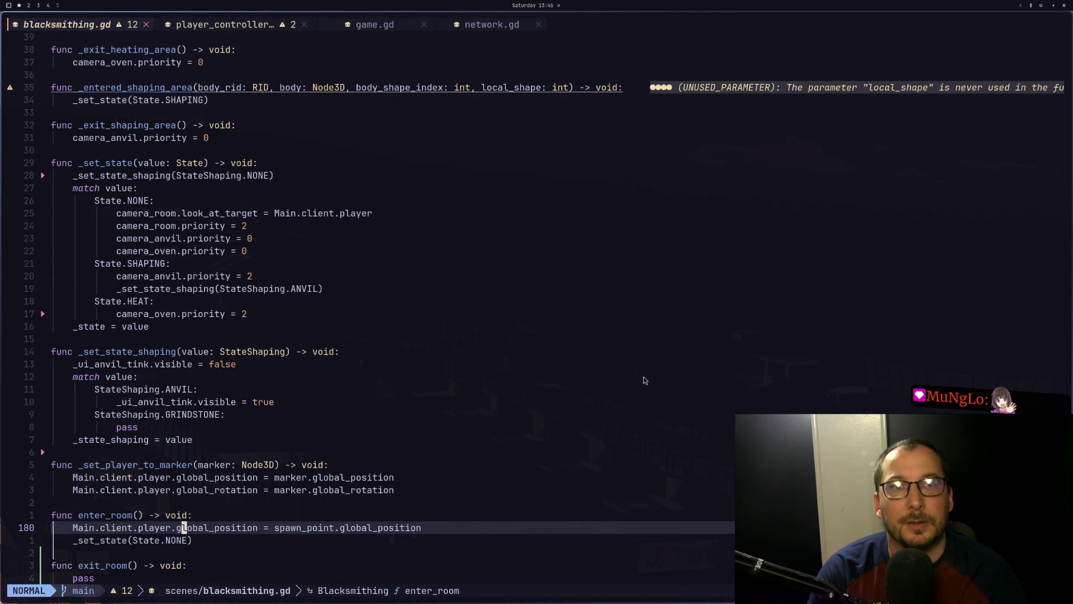
Cycle the open Neovim buffers to bring up player_controller.gd
scroll(659, 335, "down", 4)
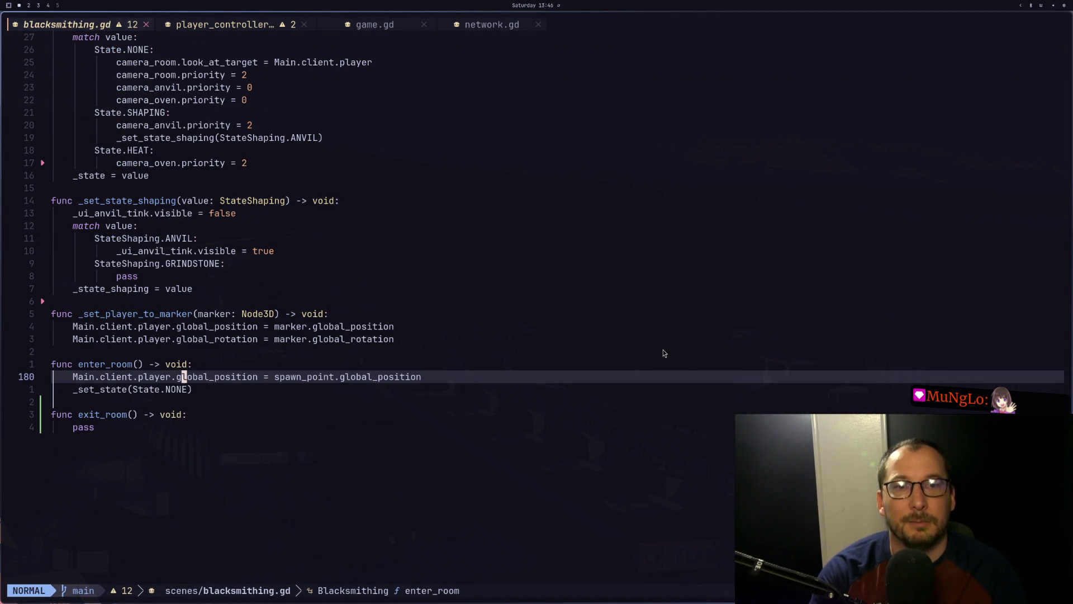
scroll(355, 348, "up", 7)
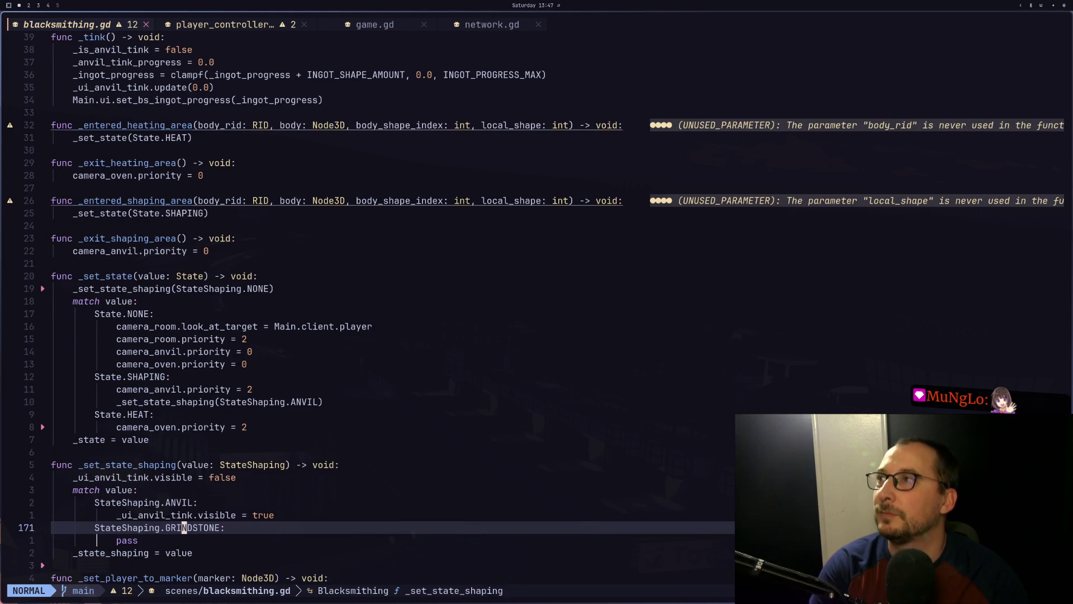
key("shift+l")
key("shift+l")
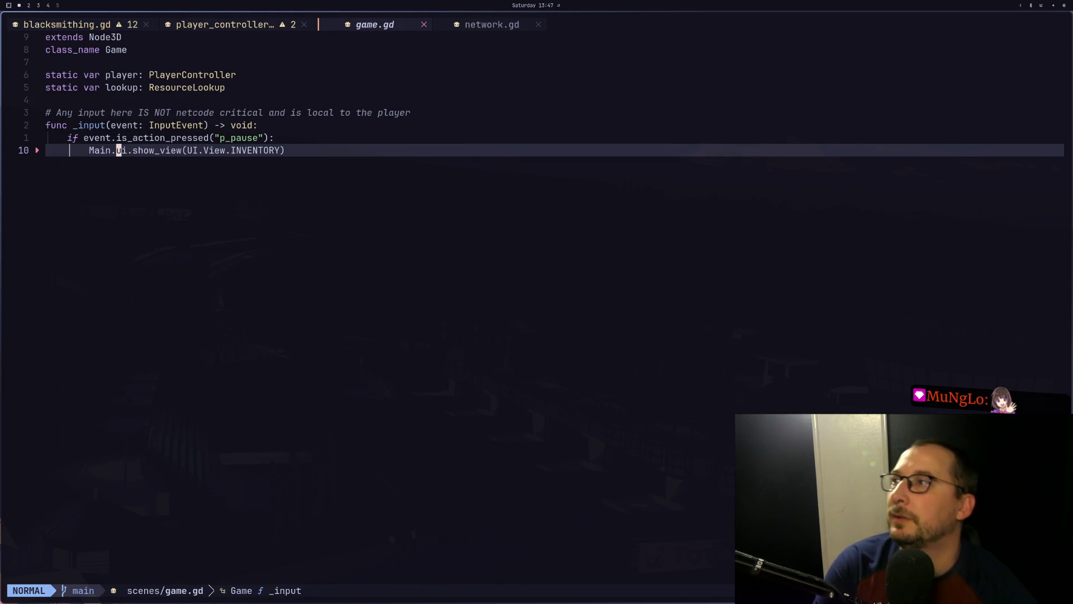
key("shift+h")
key("shift+h")
key("shift+l")
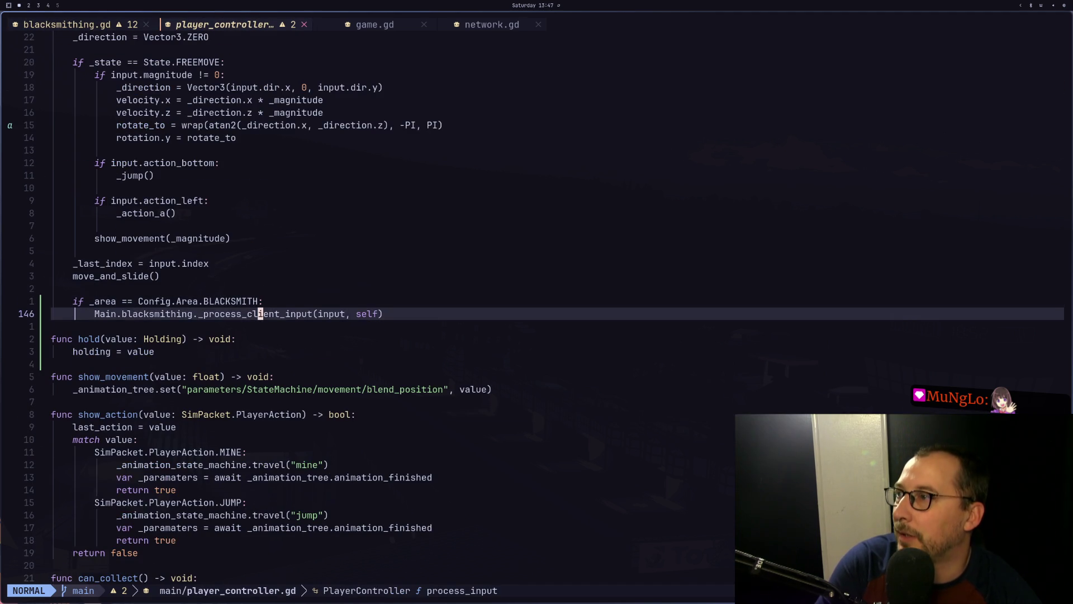
Move the cursor through the code up to the _set_area function header
key("j")
key("j")
key("j")
key("k")
key("k")
key("k")
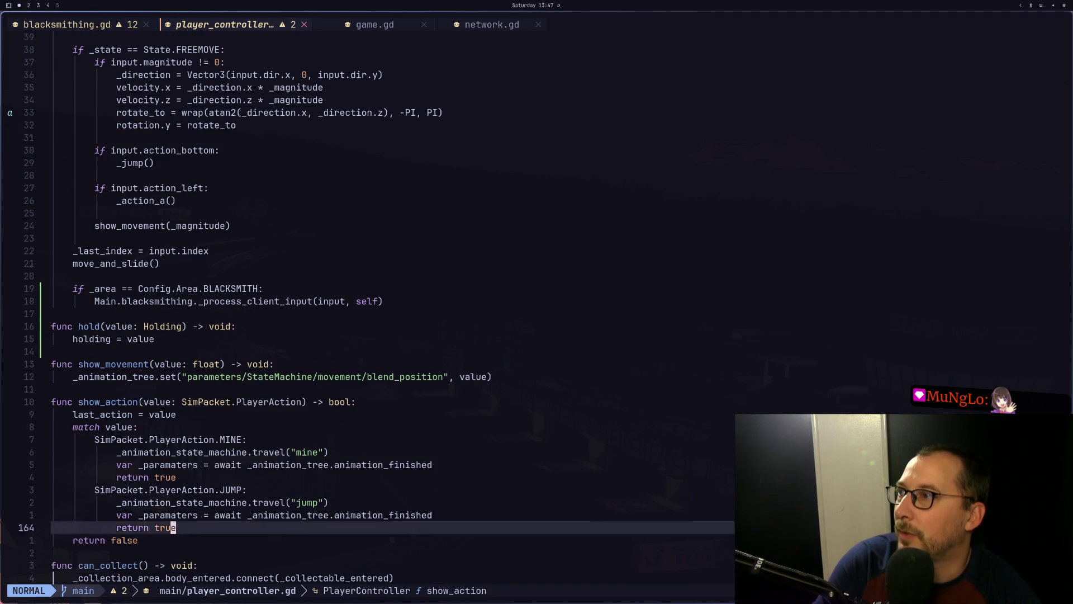
key("k")
key("k")
key("k")
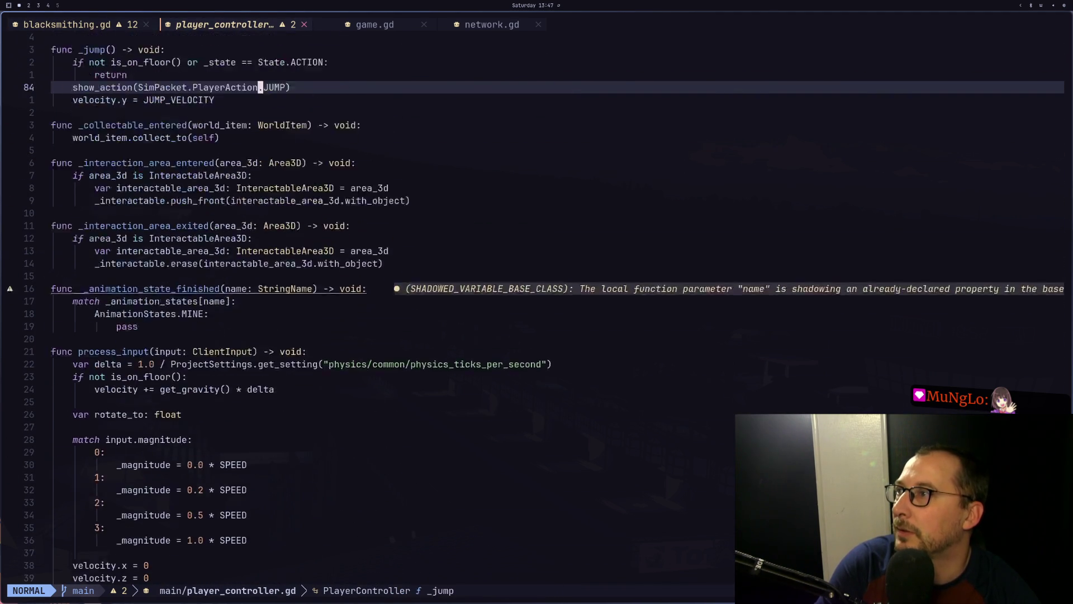
key("k")
key("k")
key("k")
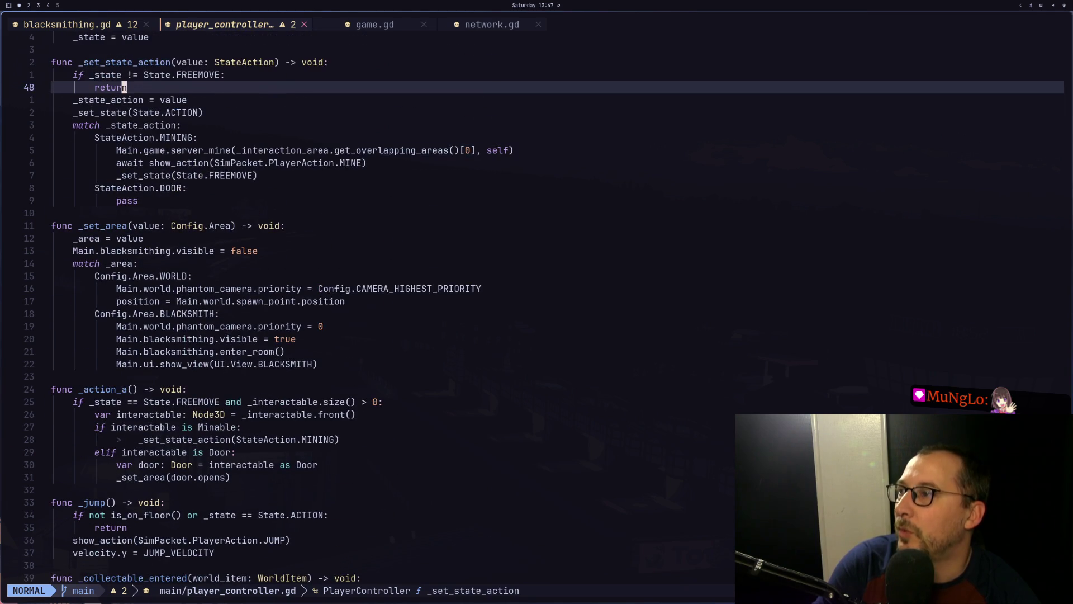
key("k")
key("k")
key("k")
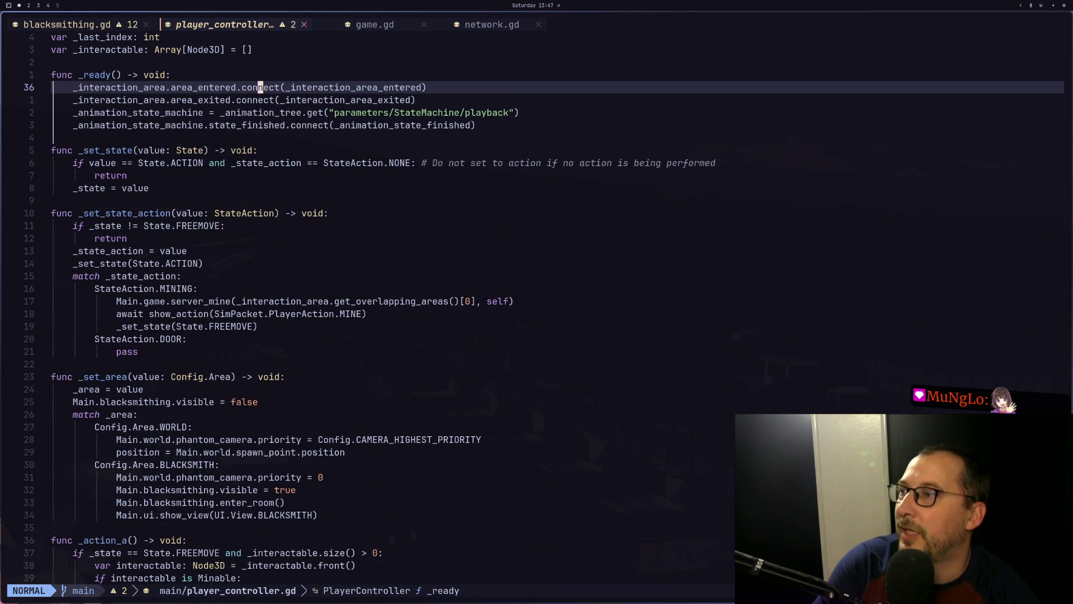
key("k")
key("j")
key("j")
key("j")
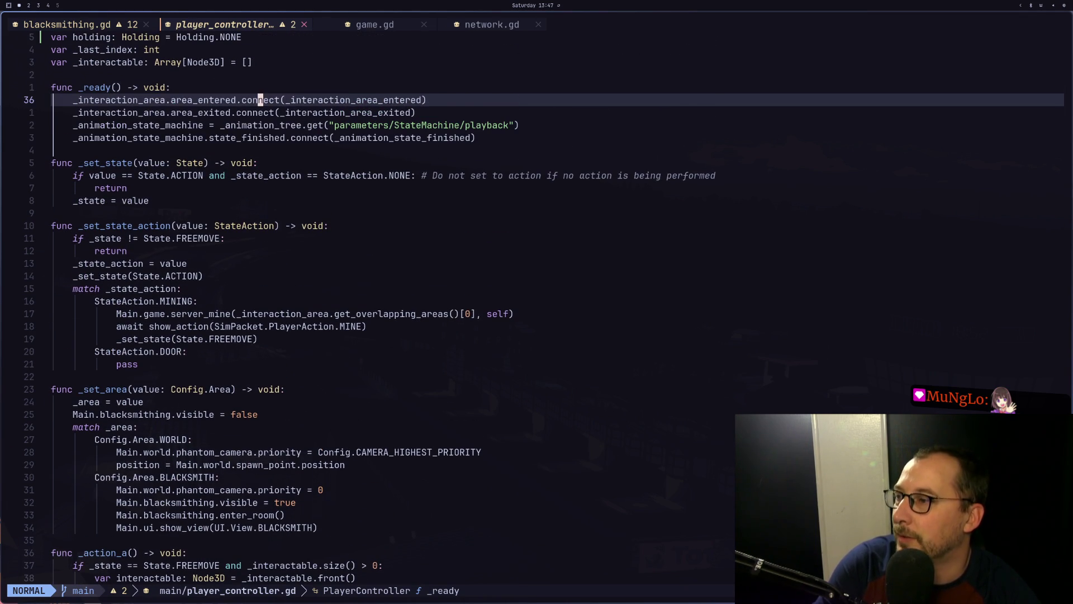
key("j")
key("j")
key("j")
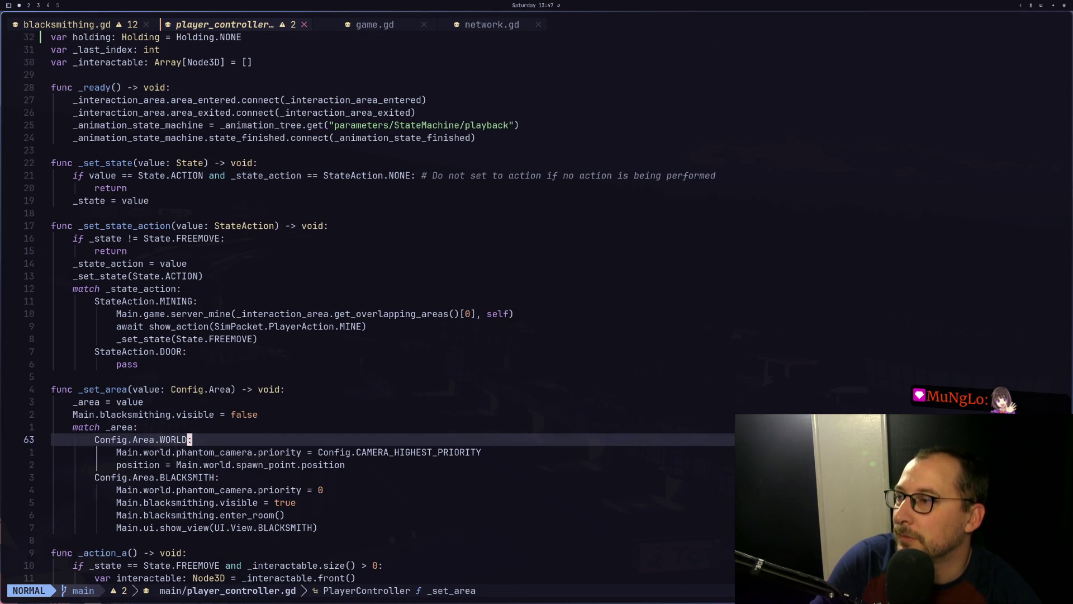
key("j")
key("k")
key("k")
key("k")
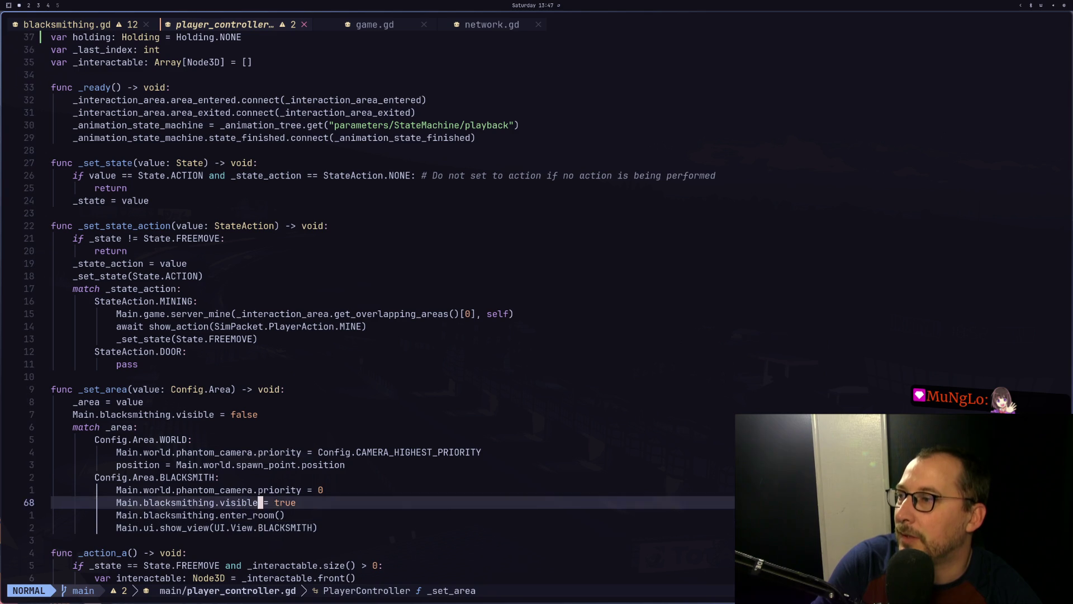
key("k")
key("k")
key("k")
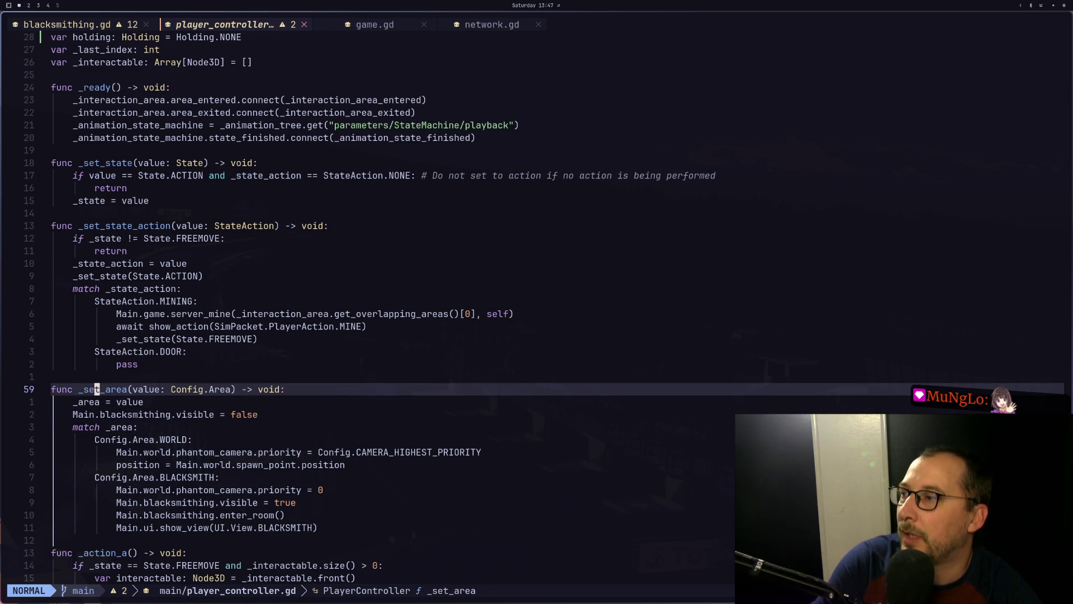
Add print("Blacksmith ho!") under the Config.Area.BLACKSMITH case, save player_controller.gd, and return to Godot
key("o")
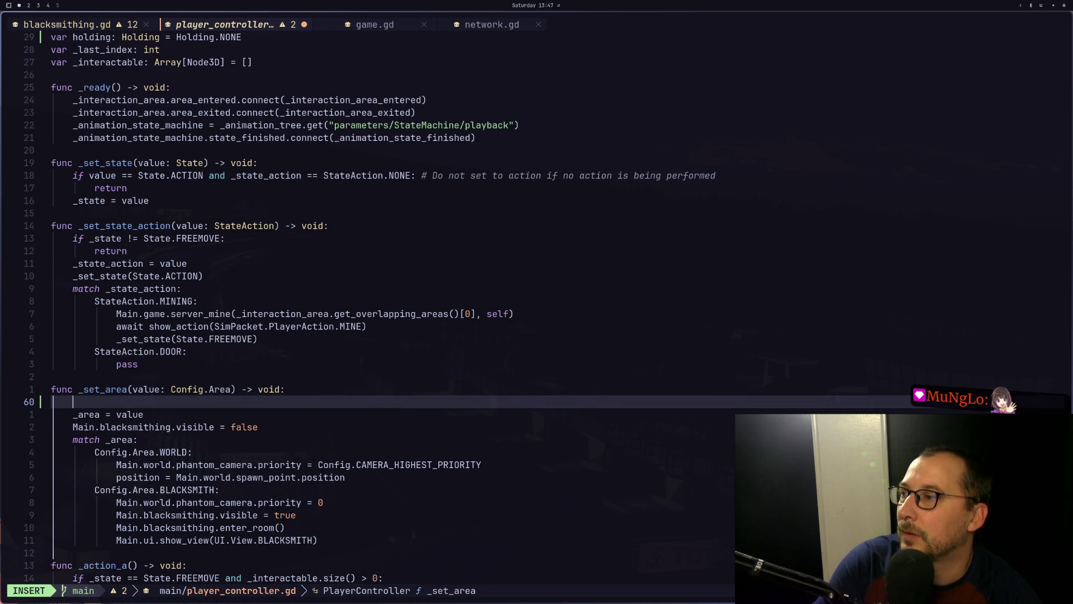
key("Escape")
key("u")
key("j")
key("j")
key("j")
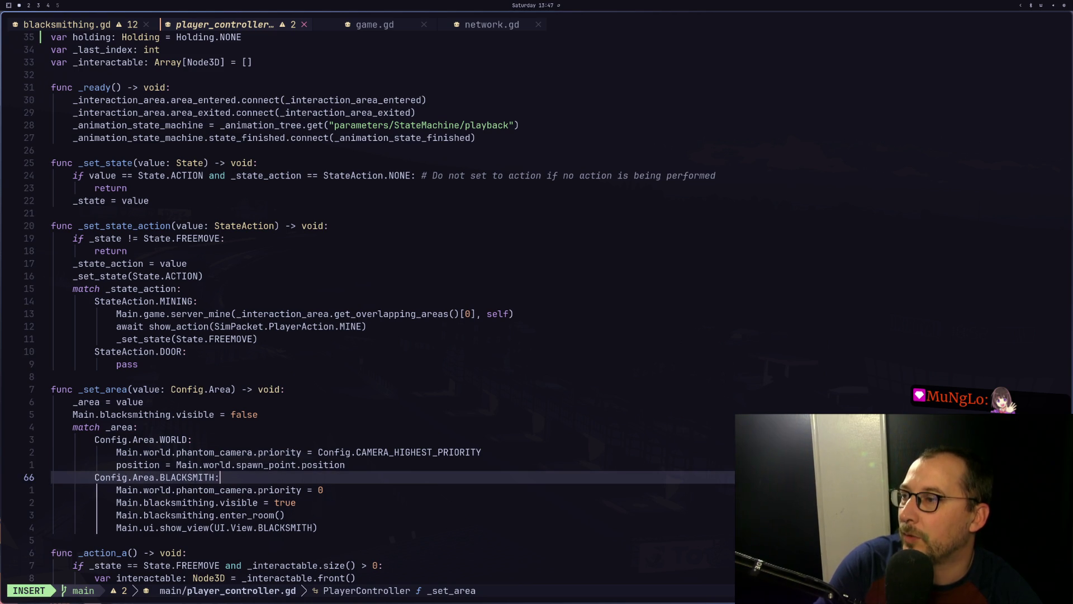
key("Return")
type("print(")
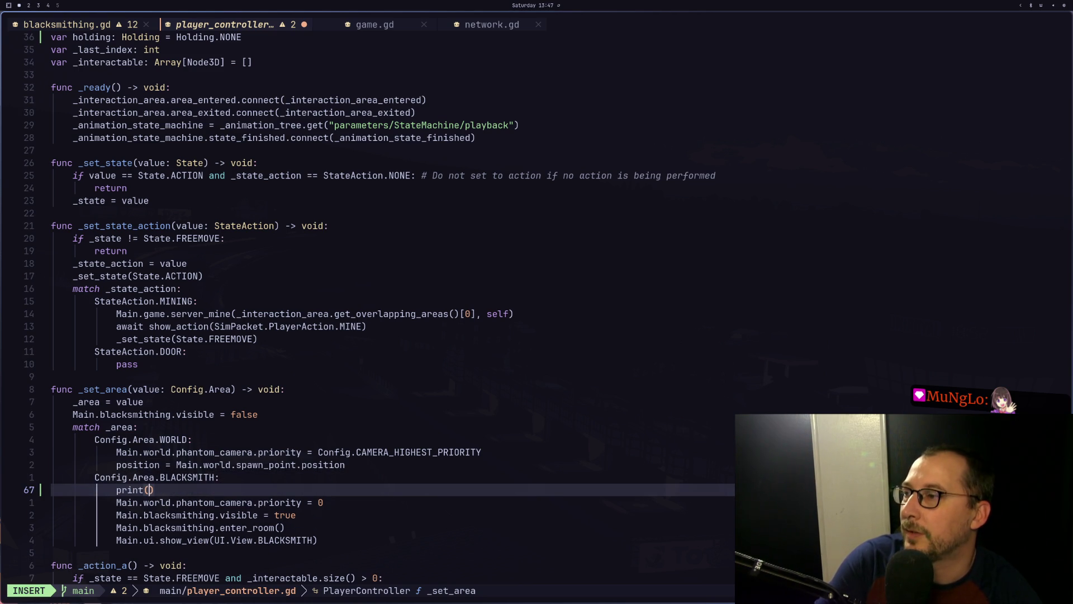
type("th ho!")
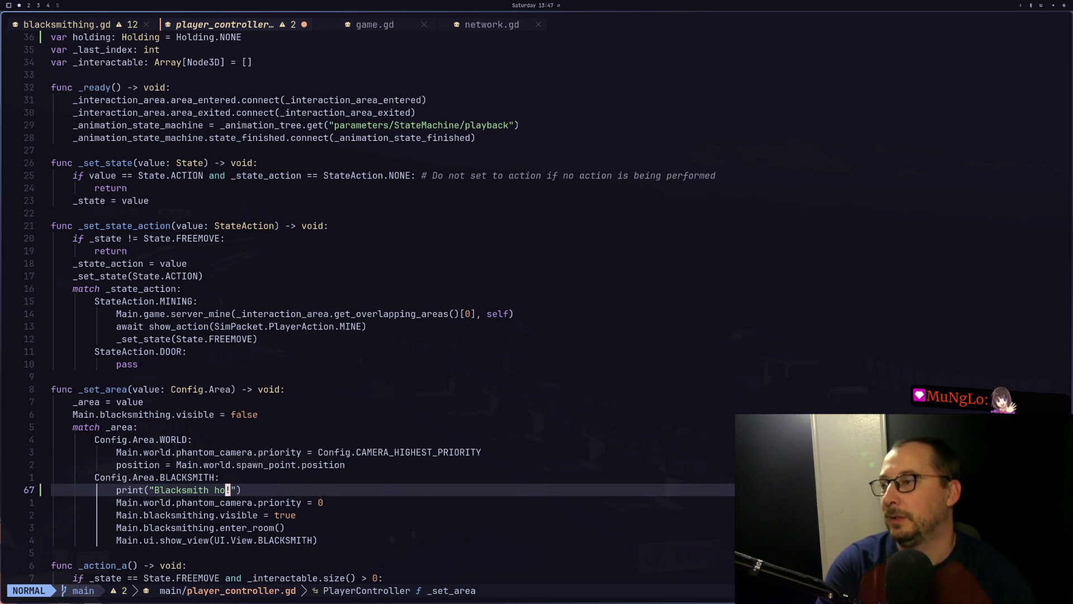
type(":w")
key("Return")
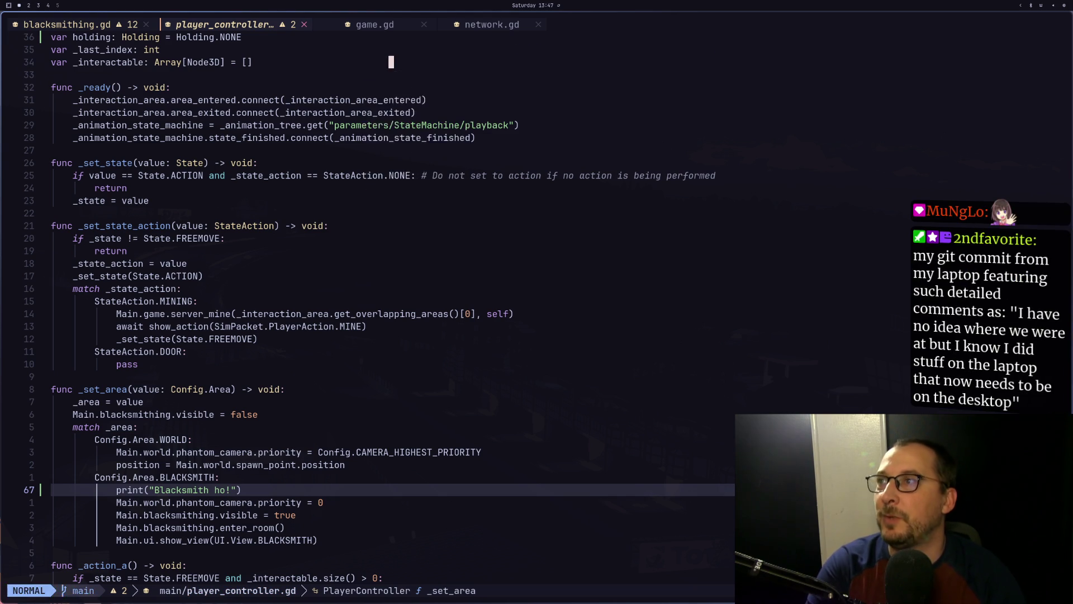
key("super+2")
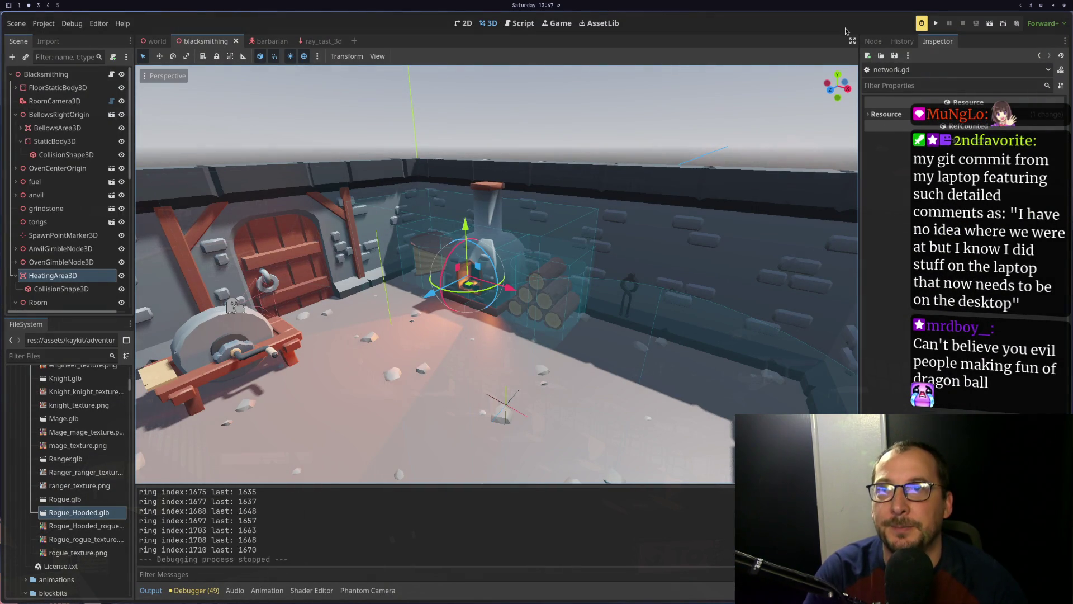
Test-run two clients: start the server, connect the second client, then stop the game
left_click(936, 25)
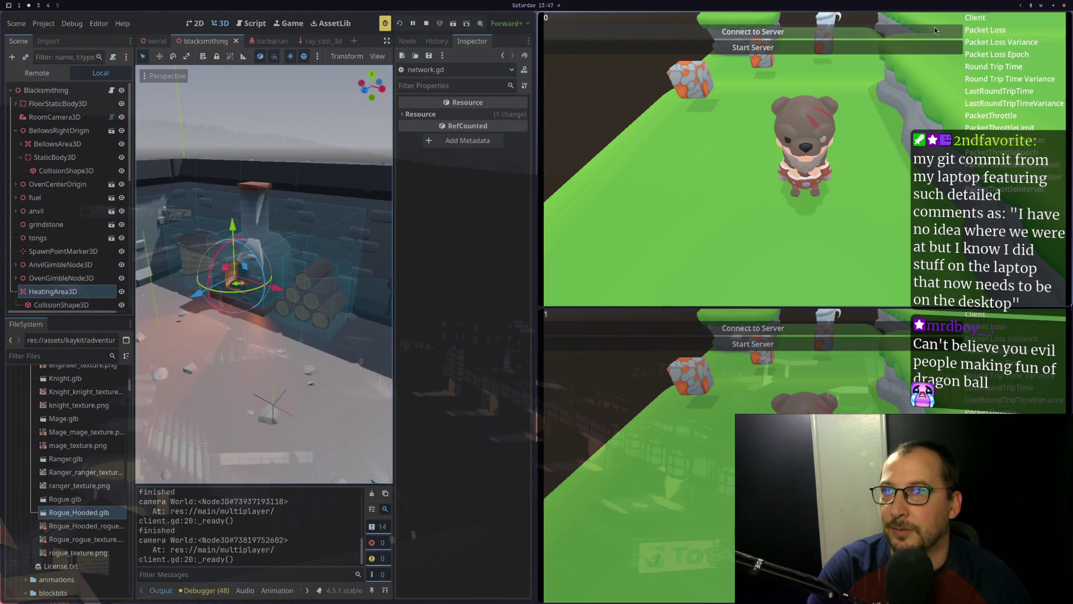
left_click(742, 49)
left_click(752, 328)
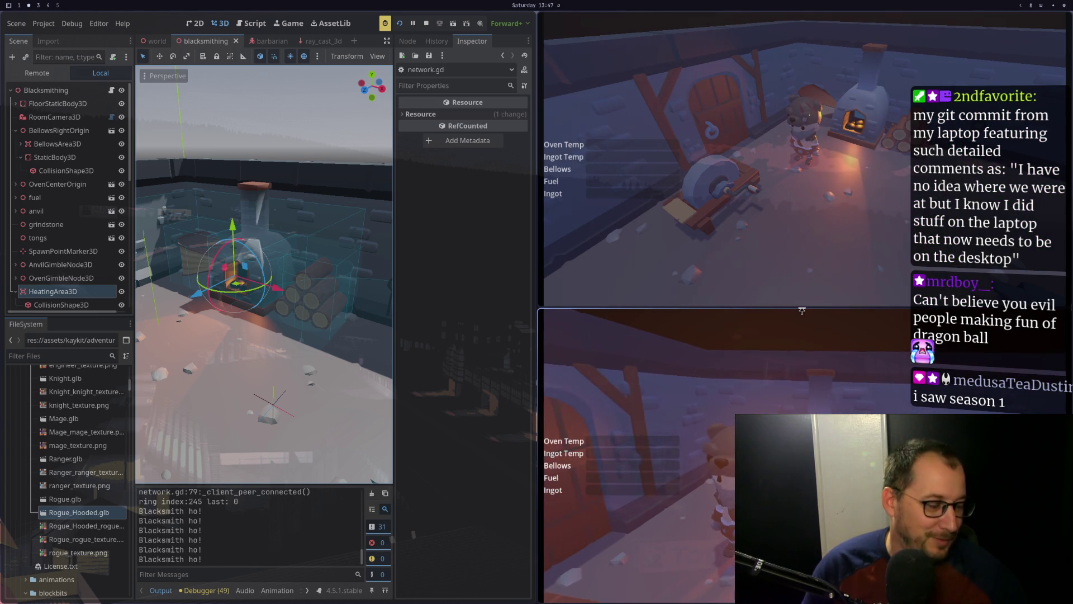
left_click(400, 25)
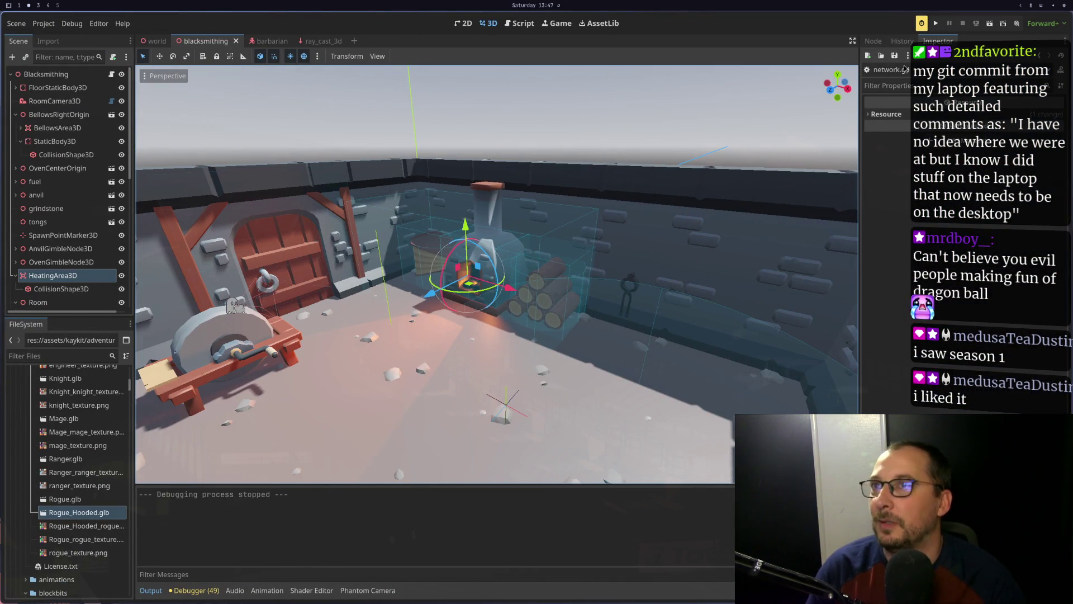
Relaunch the project with two game clients, then switch to the browser workspace
left_click(936, 24)
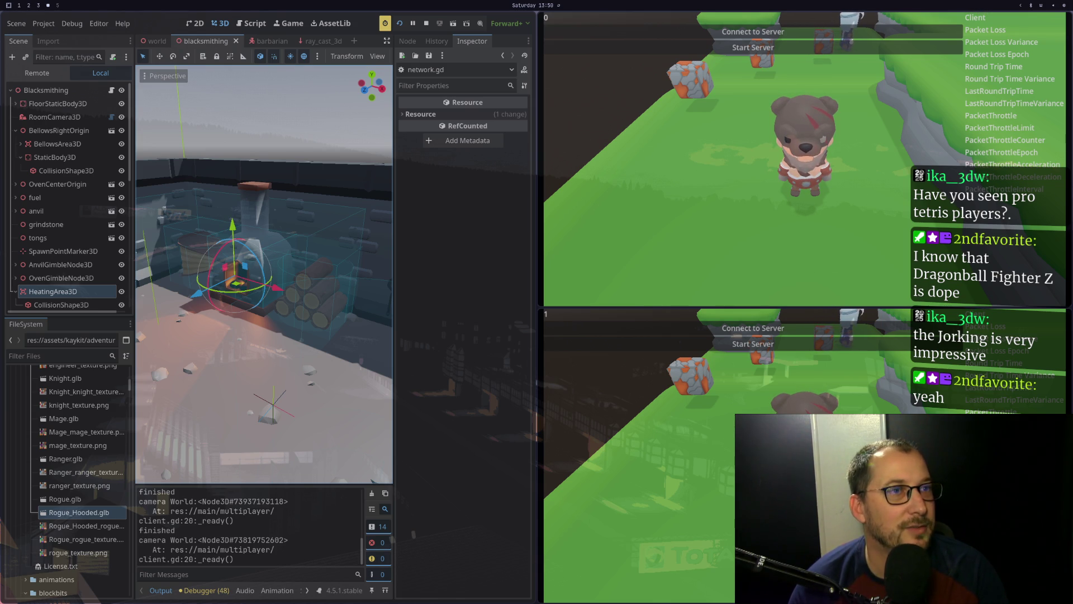
key("super+2")
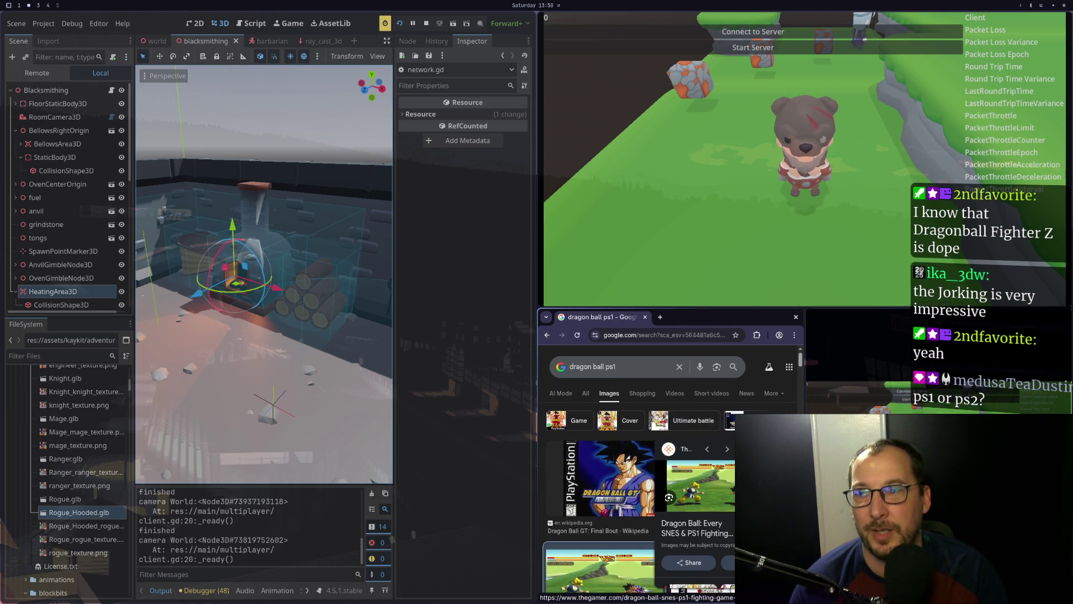
Read TheGamer's Dragon Ball SNES & PS1 fighting game ranking down to Final Bout, then close Chrome
left_click(701, 485)
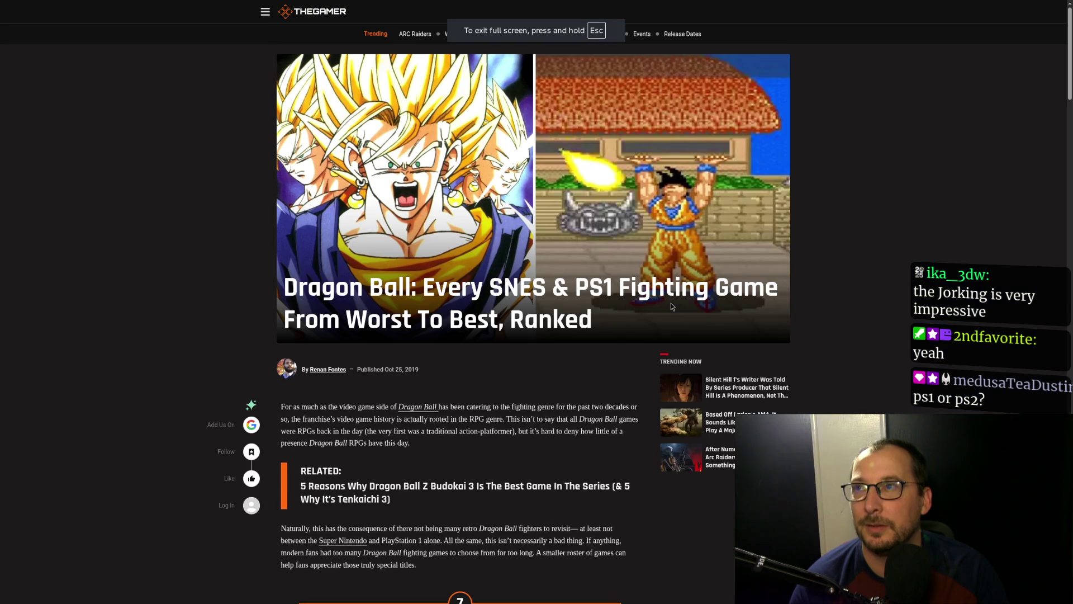
scroll(548, 420, "down", 5)
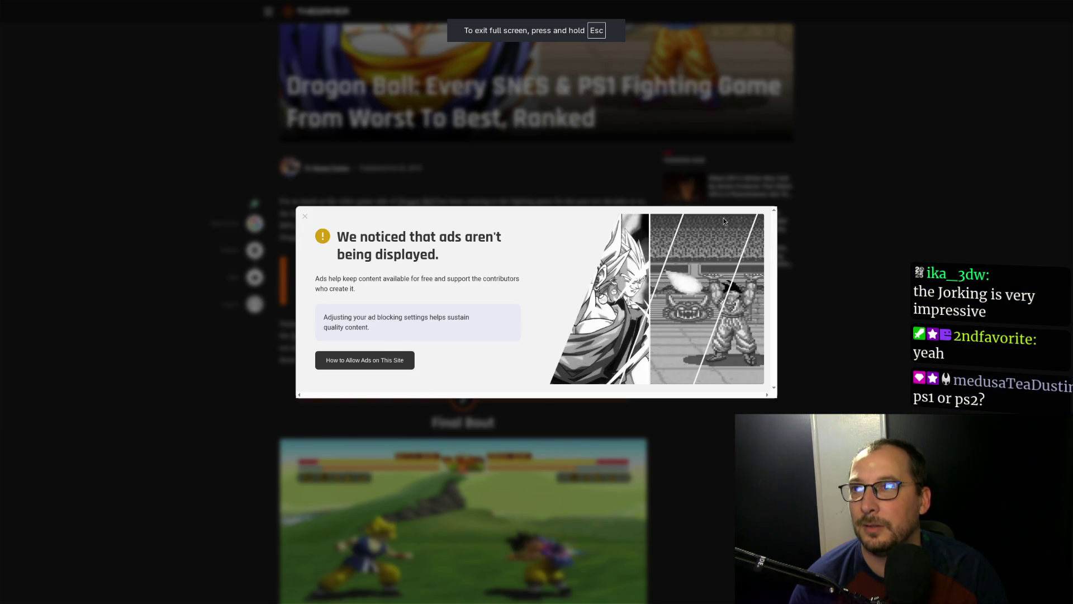
left_click(833, 259)
scroll(566, 463, "down", 3)
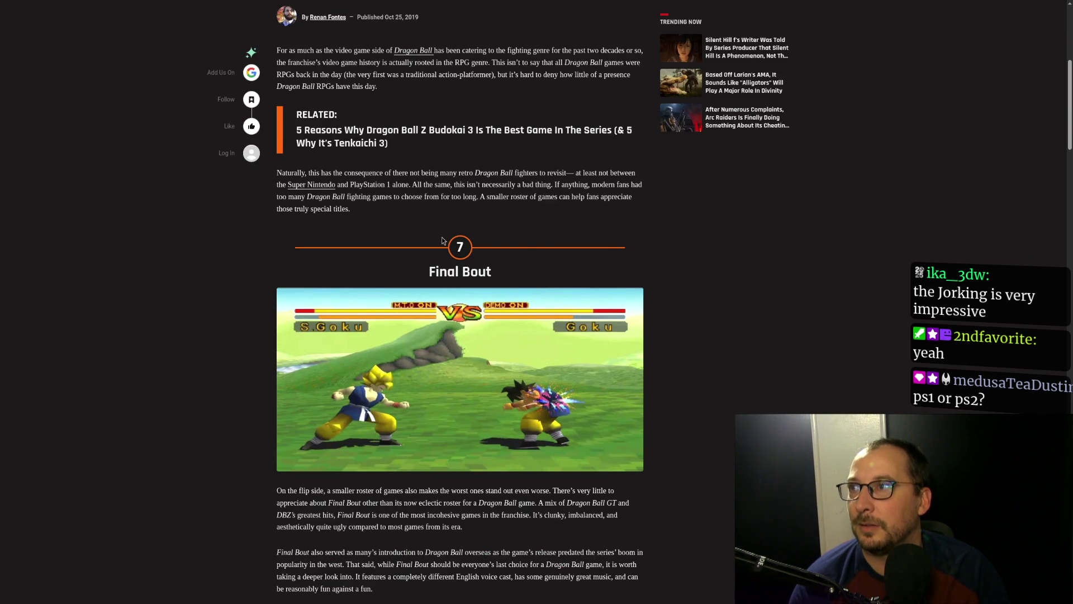
scroll(428, 315, "down", 2)
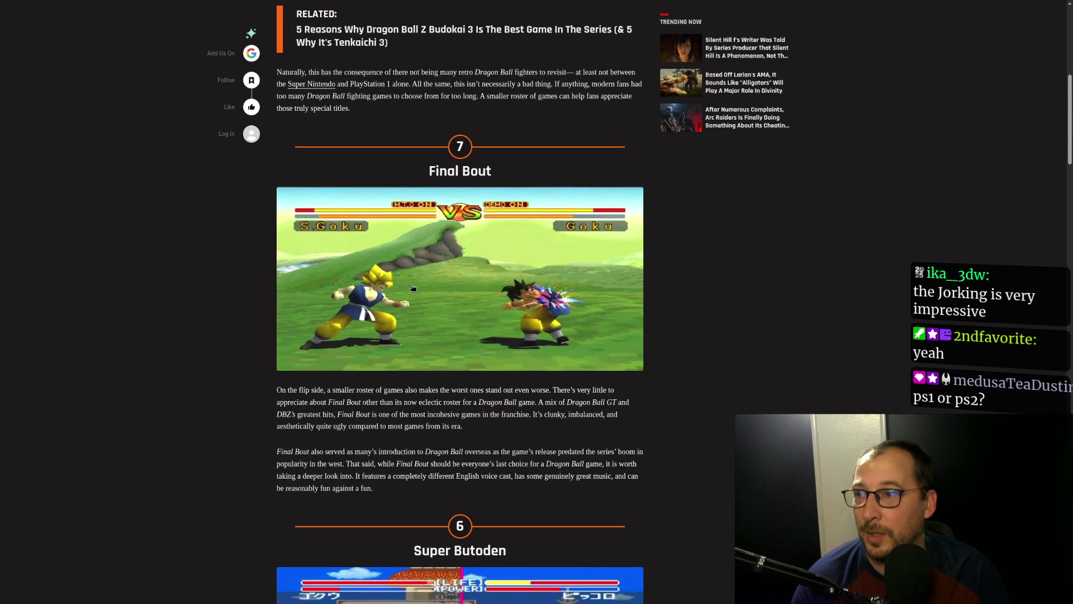
scroll(413, 288, "down", 3)
scroll(402, 280, "up", 3)
scroll(374, 244, "down", 1)
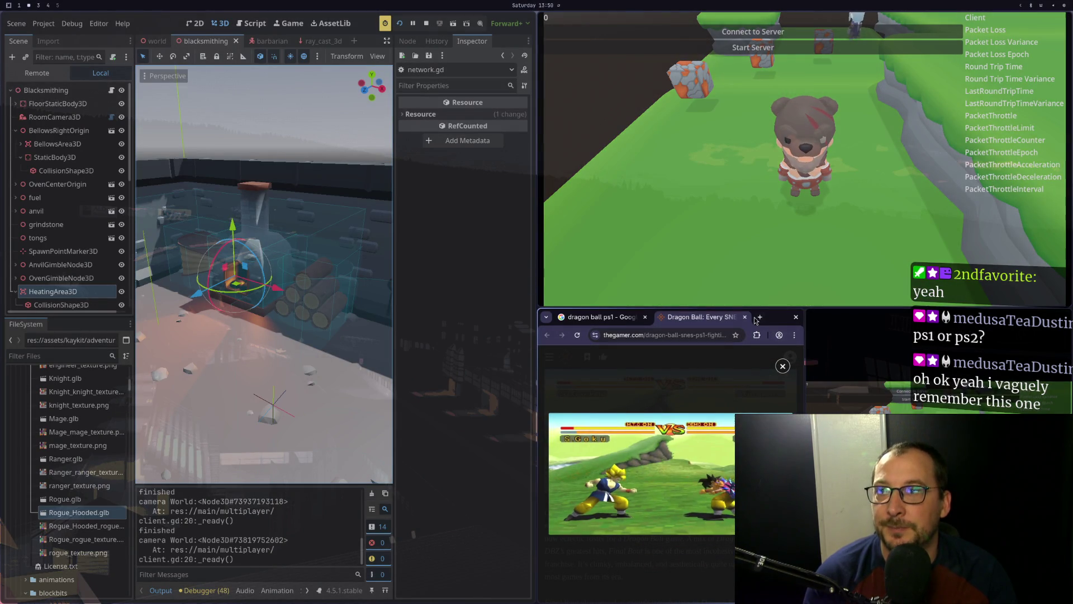
left_click(745, 317)
left_click(645, 317)
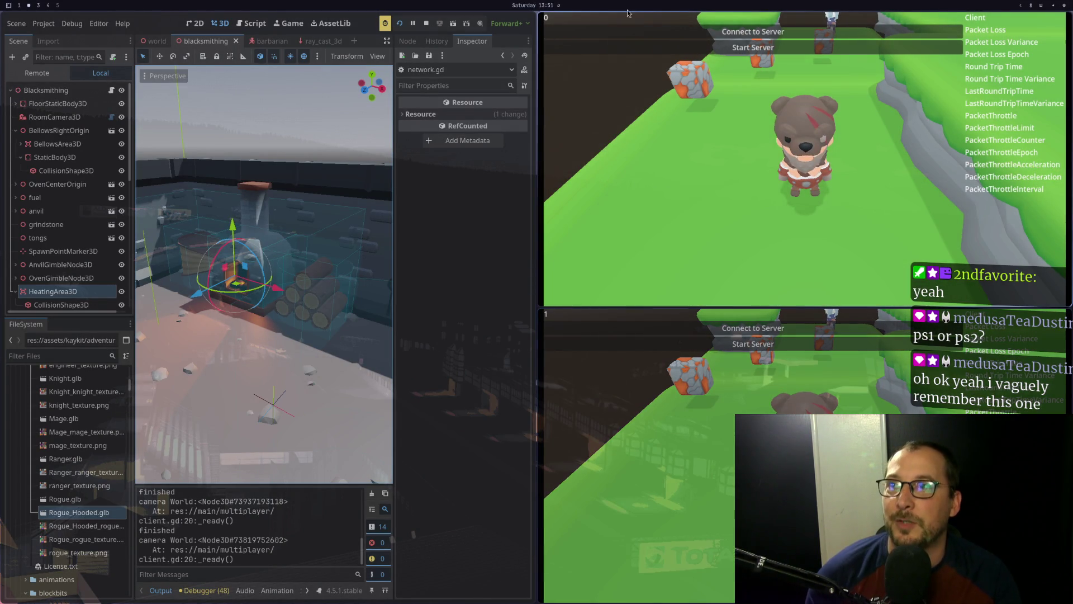
Switch to Neovim showing player_controller.gd's _set_area with the "Blacksmith ho!" print
key("super+1")
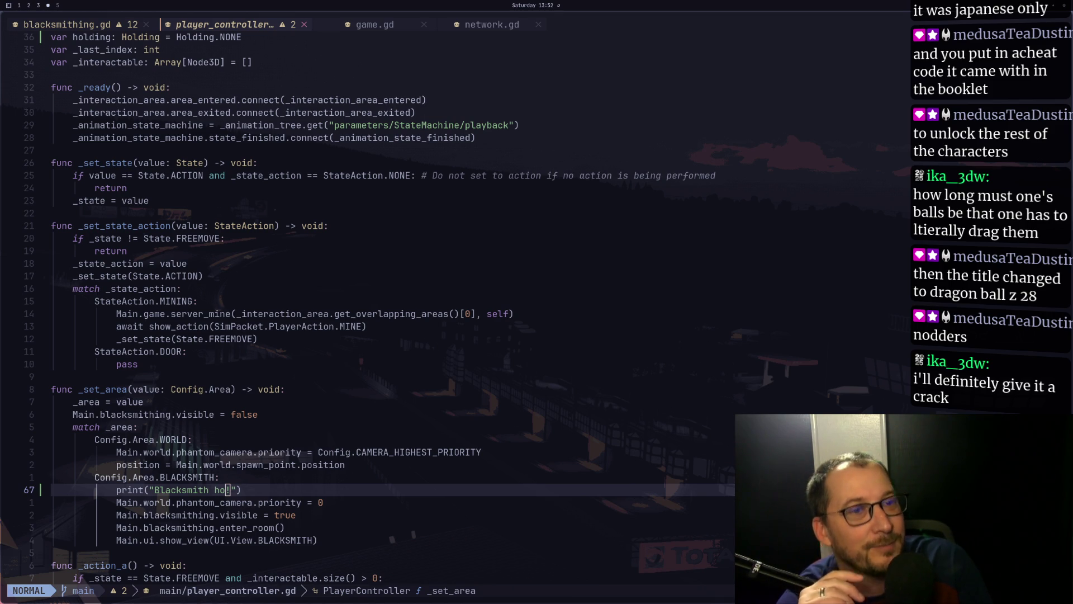
Look over the _set_area function, including its WORLD case, in player_controller.gd
left_click(401, 392)
key("alt+Tab")
key("alt+Tab")
key("j")
key("j")
left_click(397, 452)
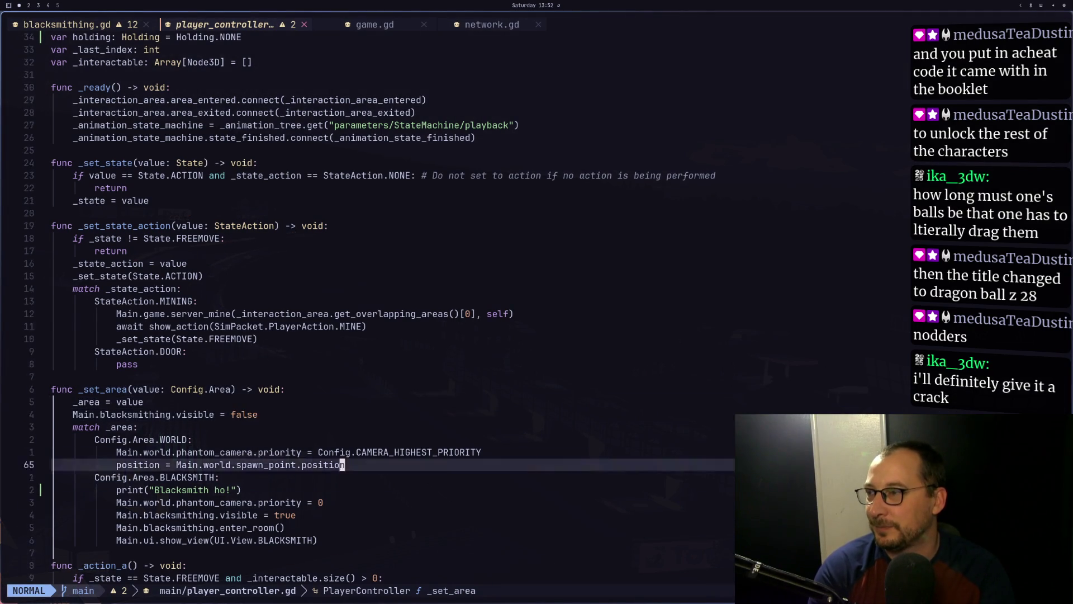
key("braceright")
key("k")
Check the GRINDSTONE and exit_room logic in blacksmithing.gd, then return to player_controller.gd
key("shift+h")
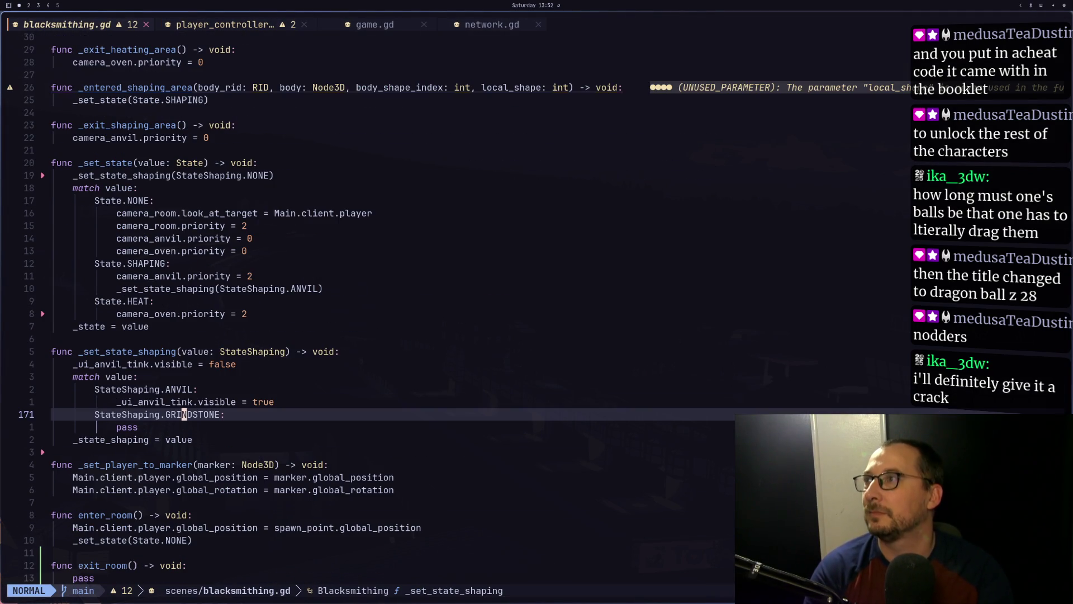
key("j")
key("j")
key("j")
key("j")
key("shift+l")
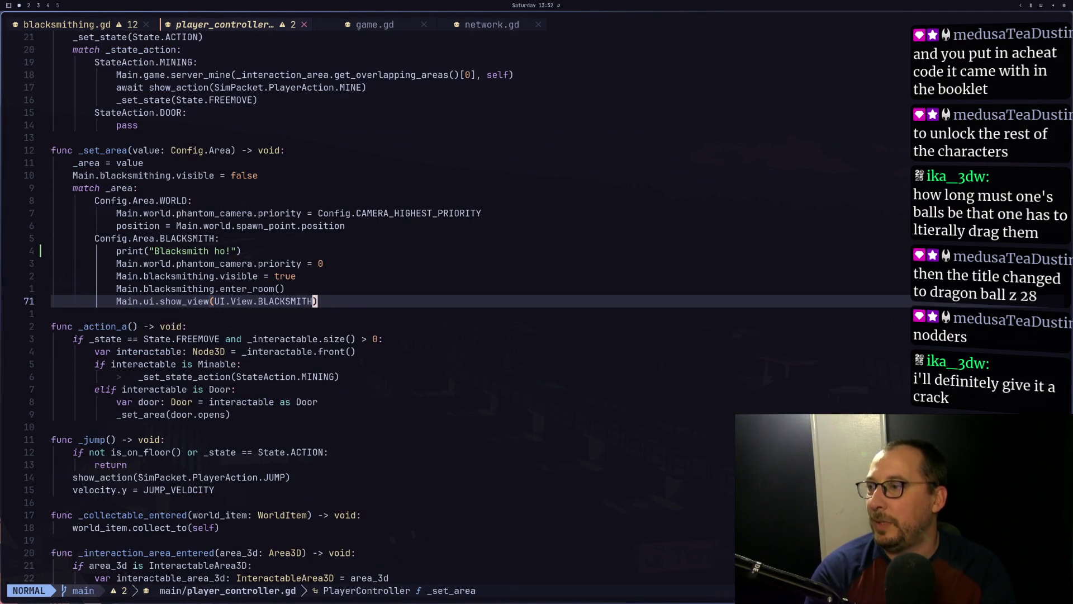
key("k")
key("k")
key("k")
key("j")
key("j")
Inspect the BLACKSMITH camera priority line referencing Main's world camera, then go back to Godot
key("k")
key("k")
key("h")
key("F")
key("i")
key("F")
key("m")
key("b")
key("b")
key("b")
key("h")
key("h")
key("h")
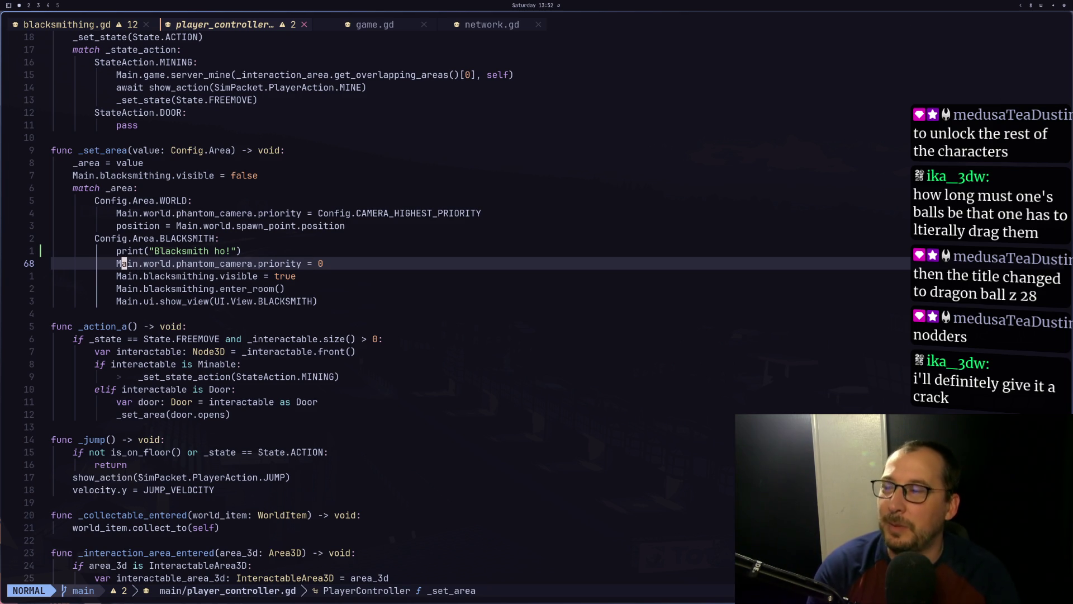
key("h")
key("j")
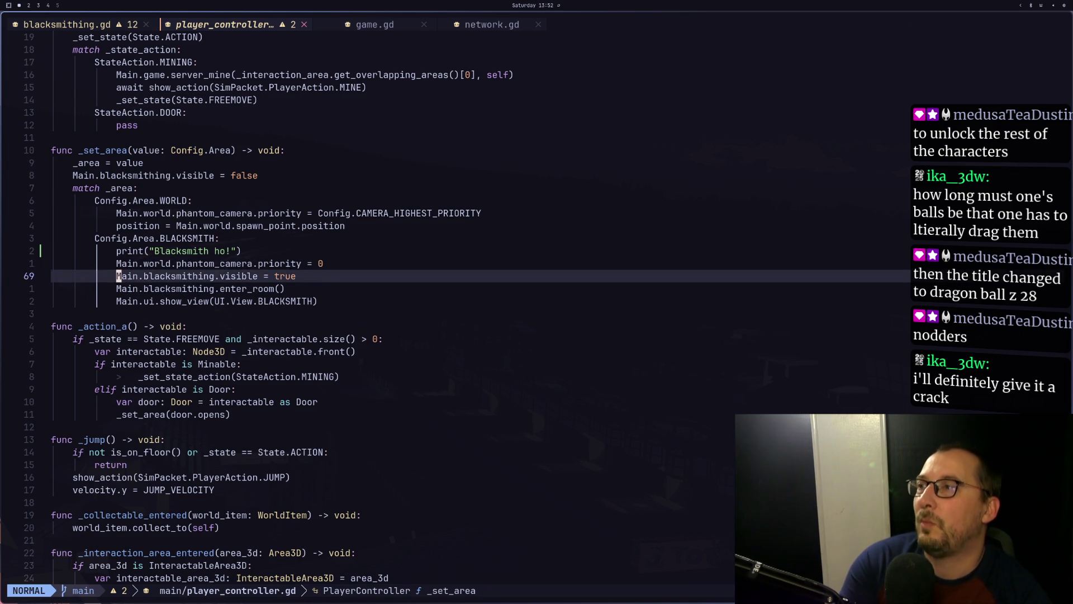
key("k")
key("l")
key("l")
key("l")
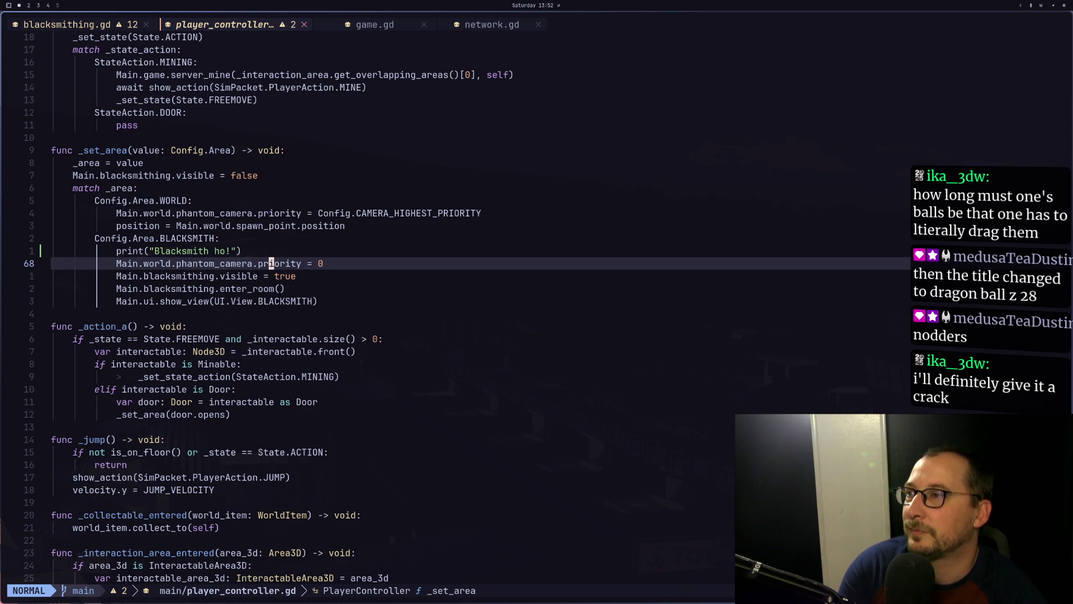
key("h")
key("h")
key("h")
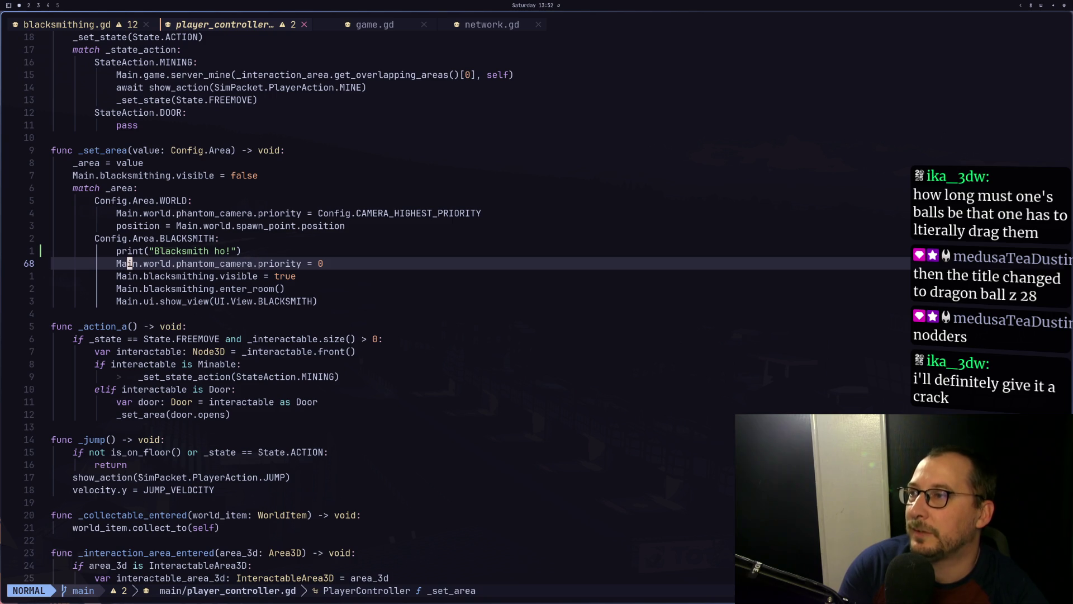
key("super+2")
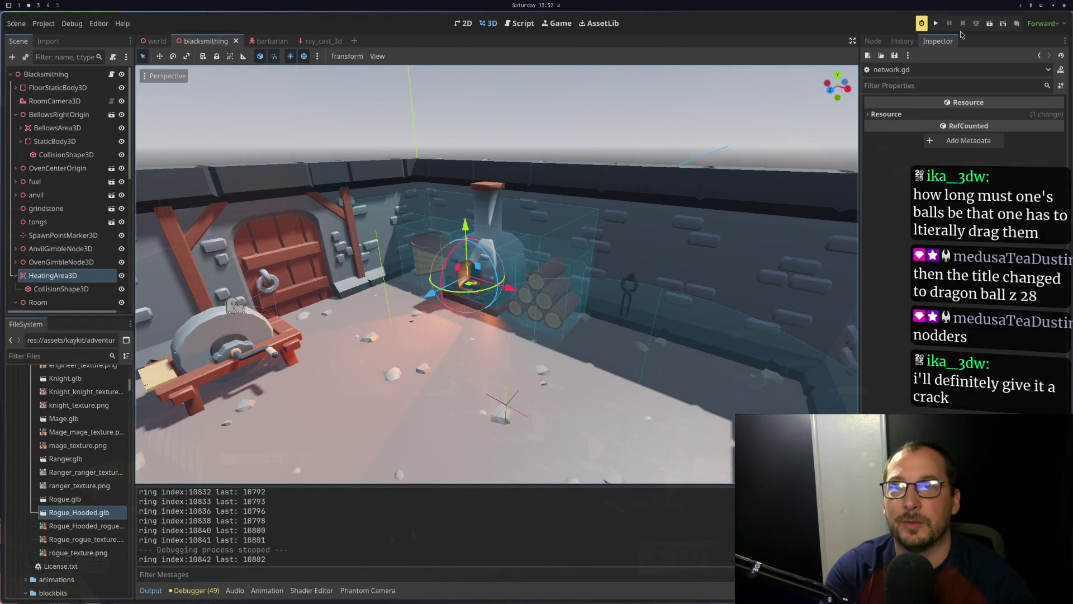
Run the project again and start the server from the first client window
left_click(936, 23)
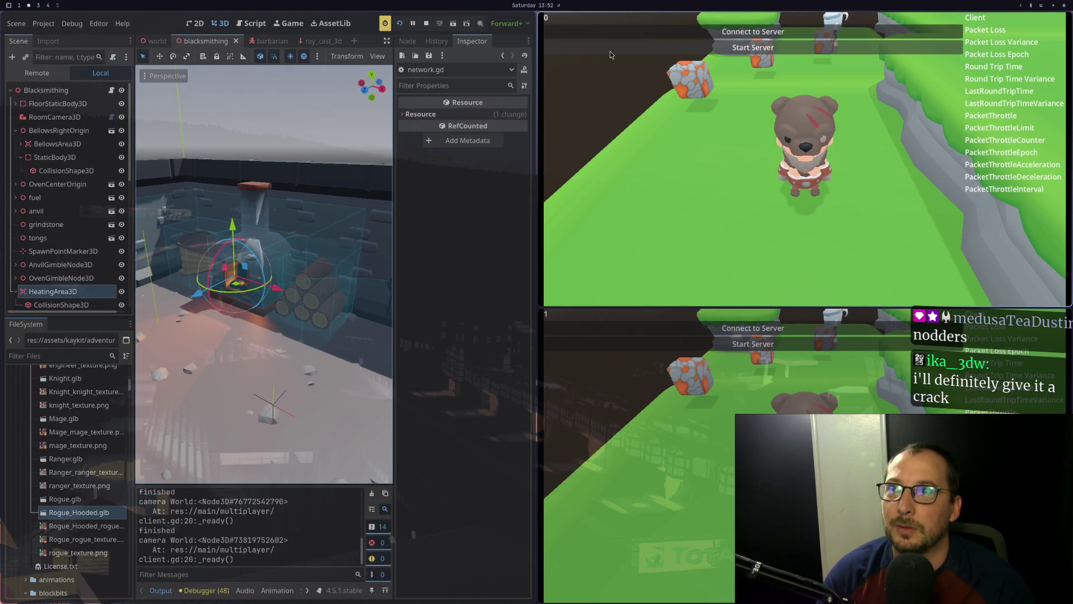
left_click(753, 47)
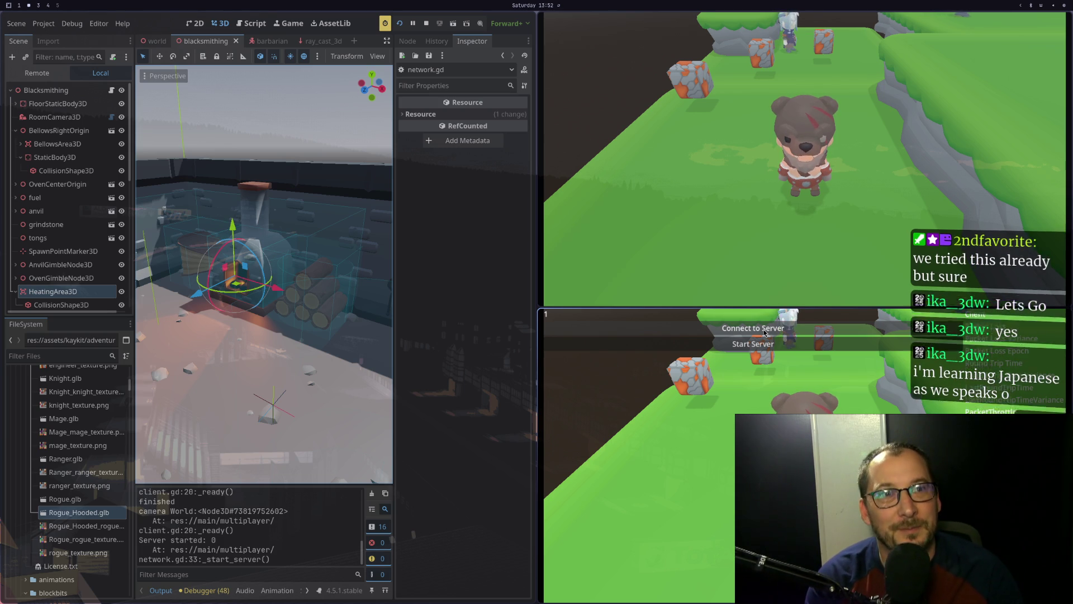
Connect the second client, enter the blacksmith room, and confirm "Blacksmith ho!" in the Output log
left_click(764, 332)
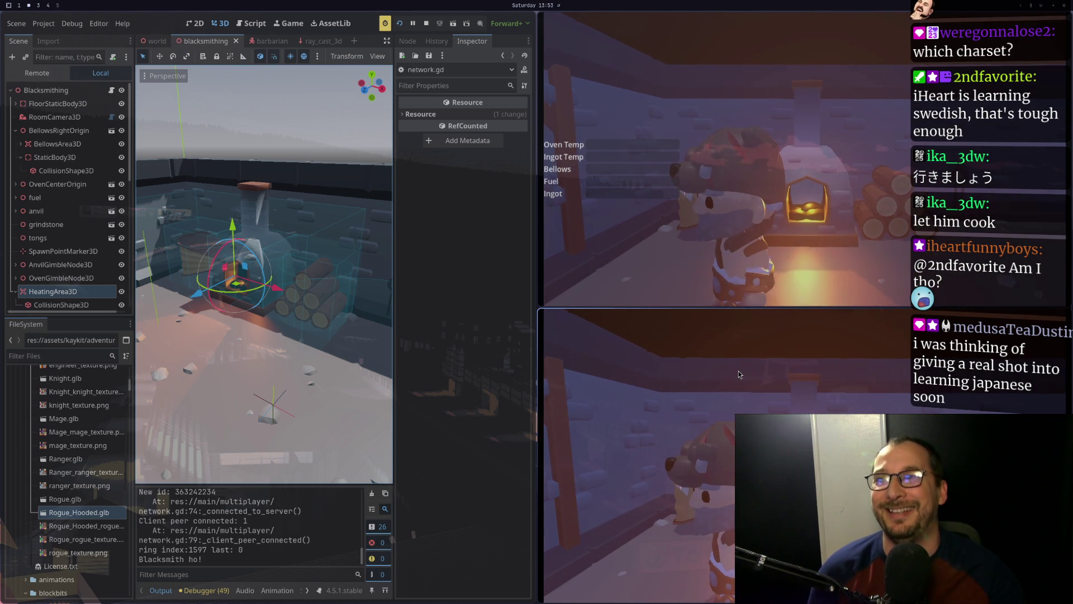
scroll(199, 540, "up", 5)
scroll(199, 540, "up", 10)
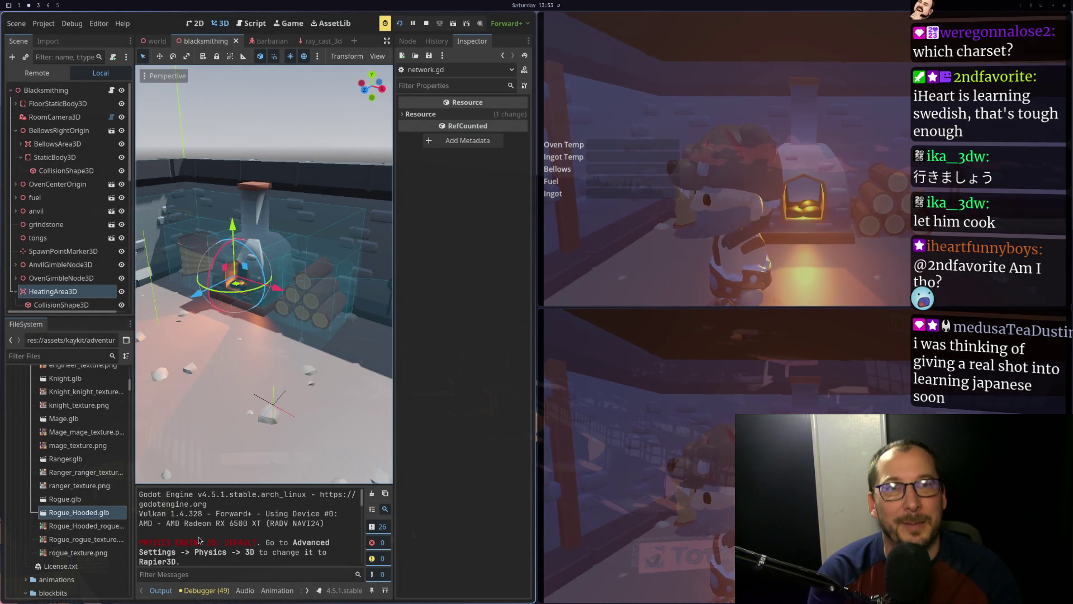
scroll(199, 540, "down", 15)
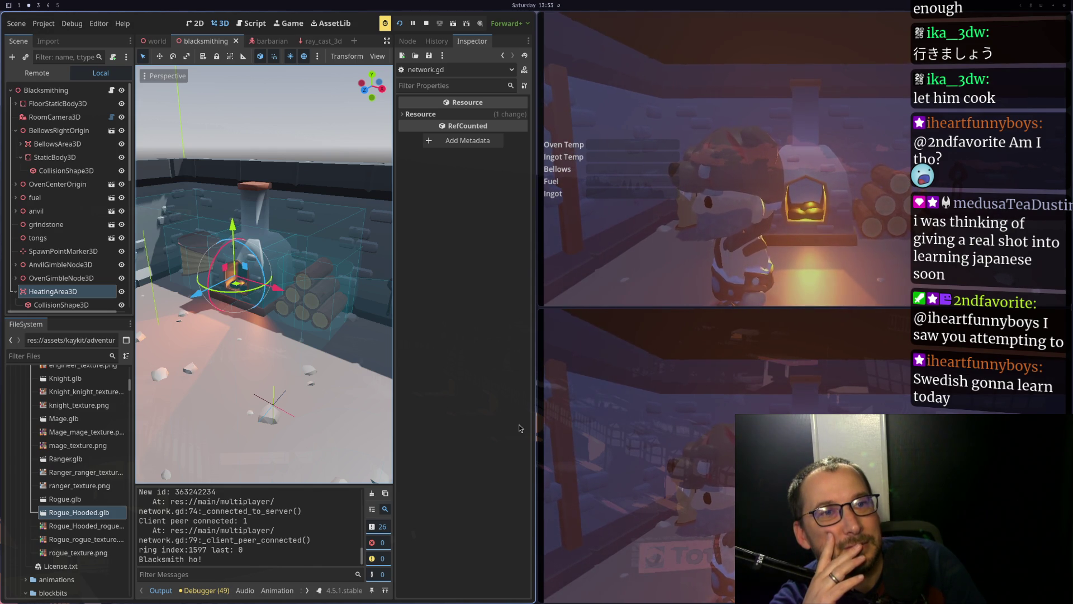
key("super+4")
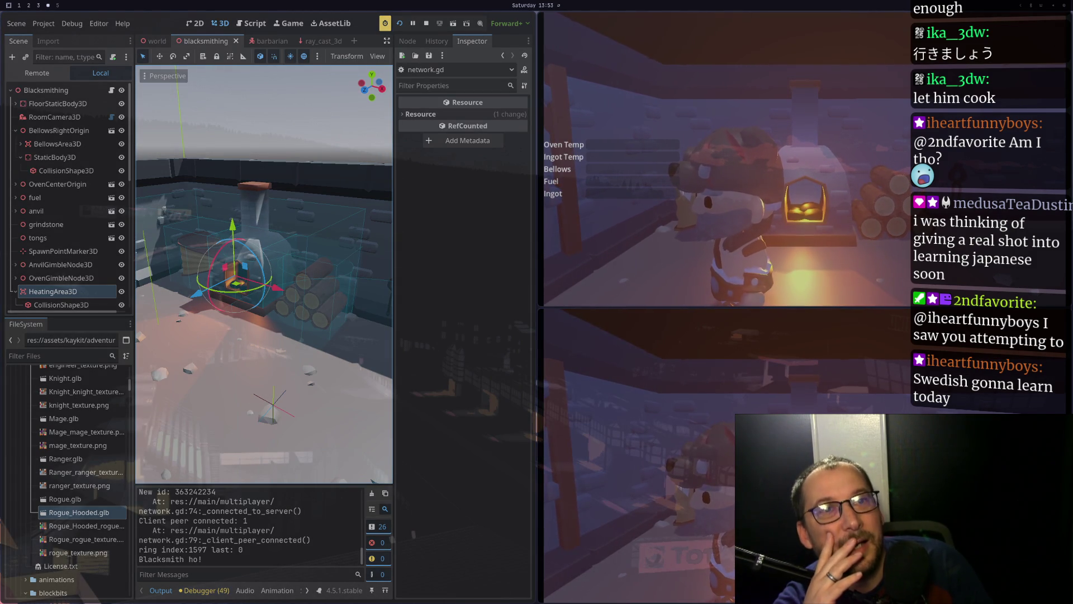
key("super+1")
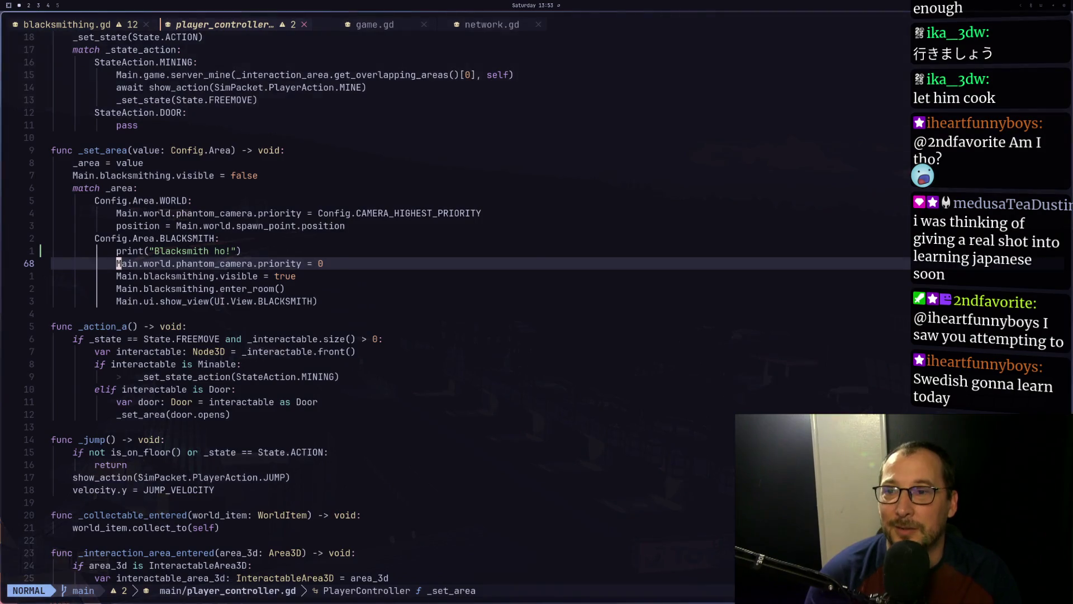
key("super+4")
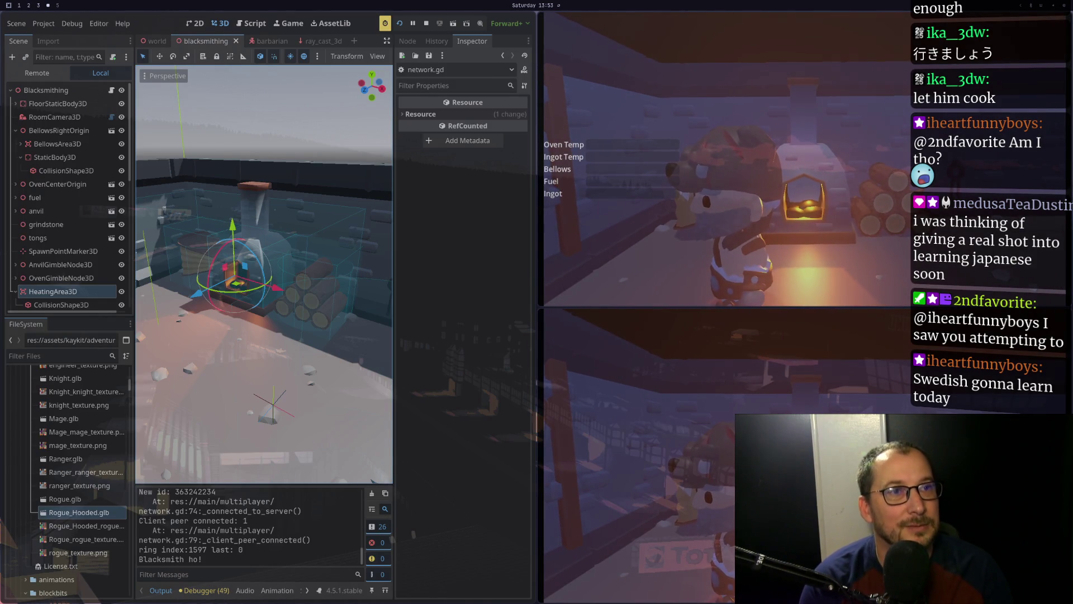
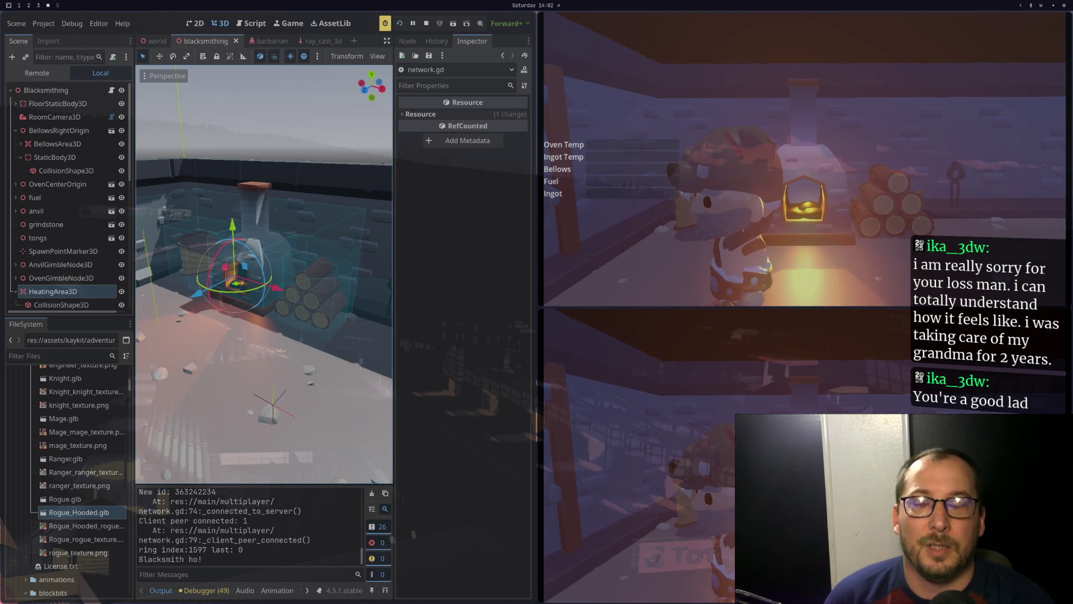
Stop the running multiplayer game session from the run toolbar
left_click(426, 23)
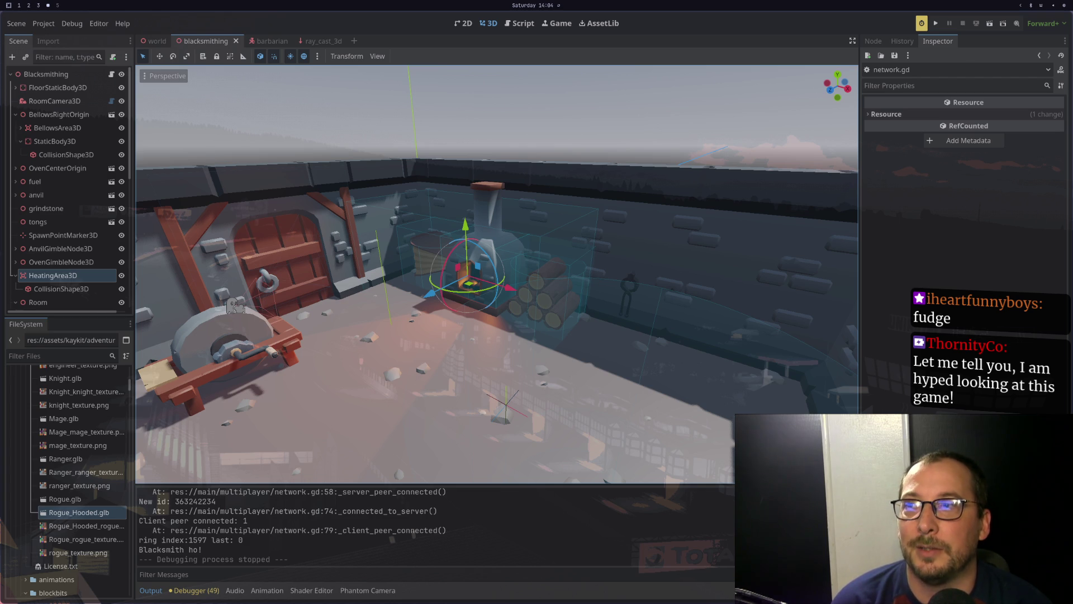
Zoom and orbit down to a level view of the forge, then switch to Neovim
key("w")
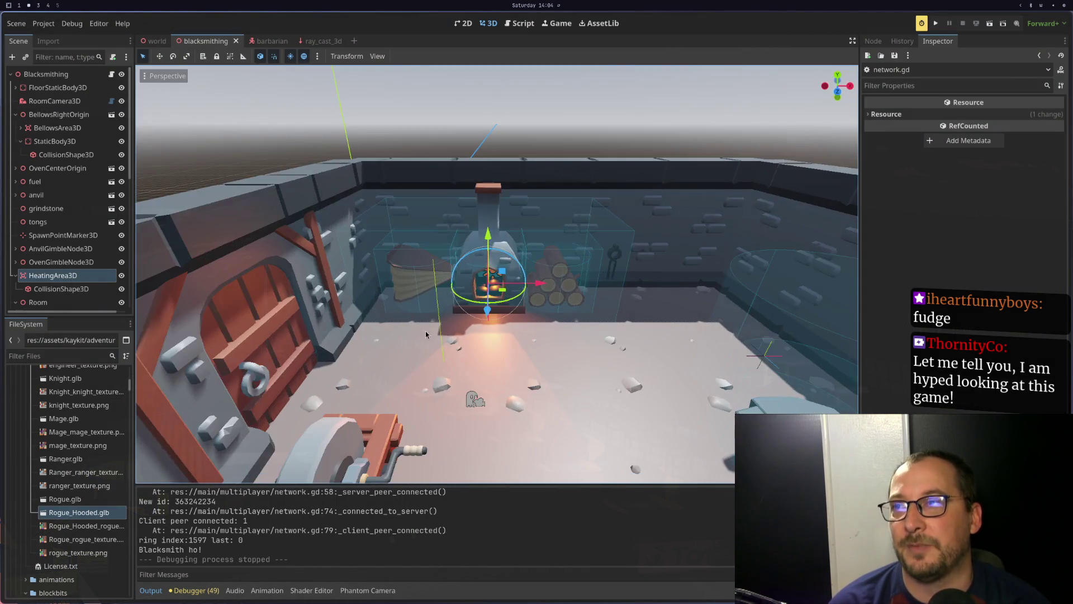
scroll(426, 335, "up", 3)
scroll(564, 300, "up", 3)
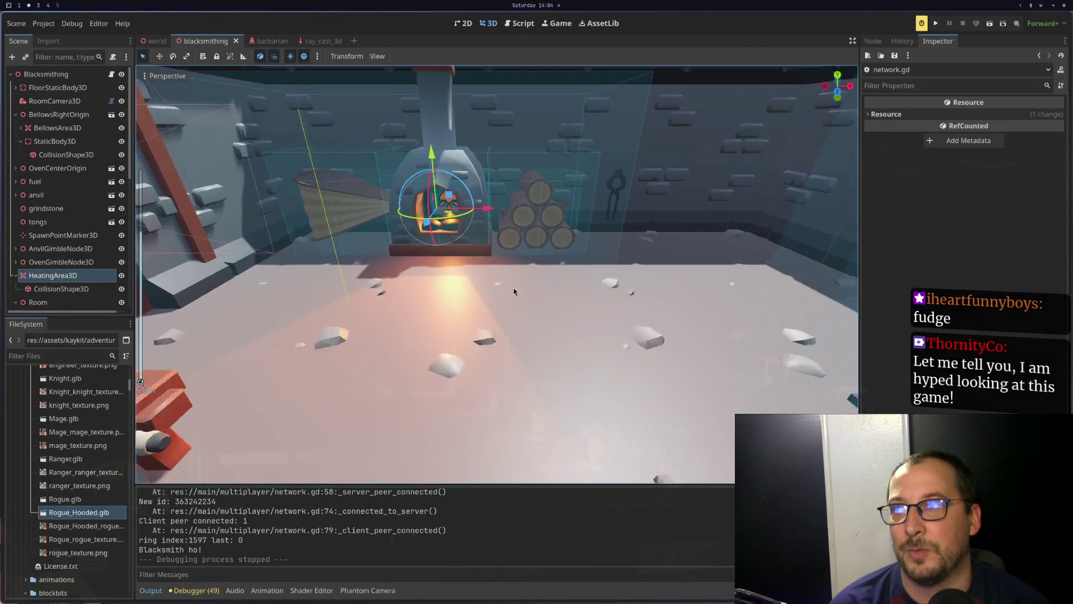
mouse_move(515, 291)
left_mouse_down()
mouse_move(552, 348)
mouse_move(574, 333)
left_mouse_up()
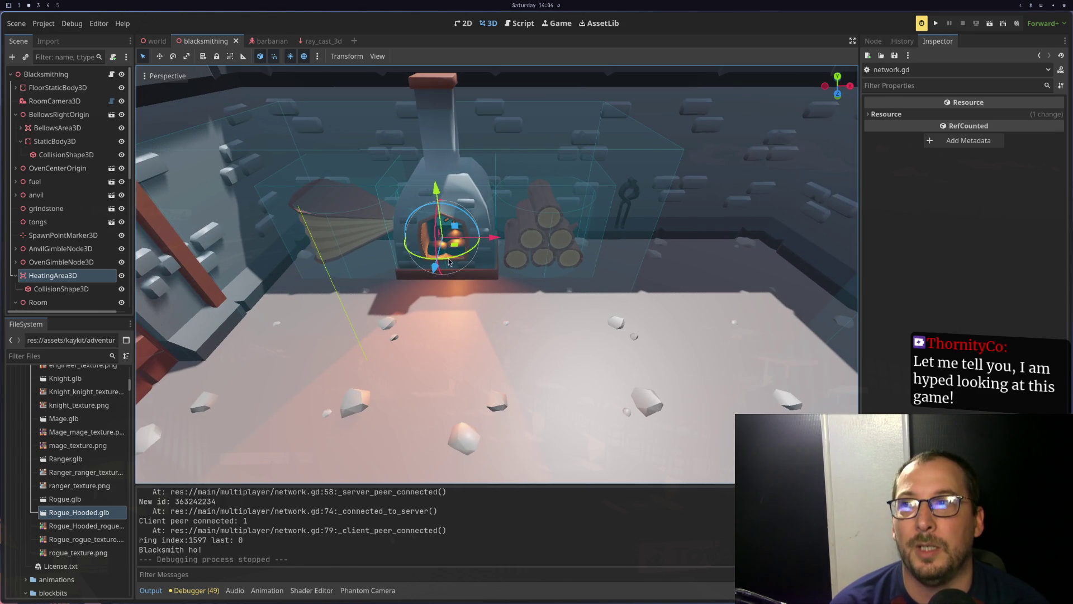
scroll(521, 266, "down", 4)
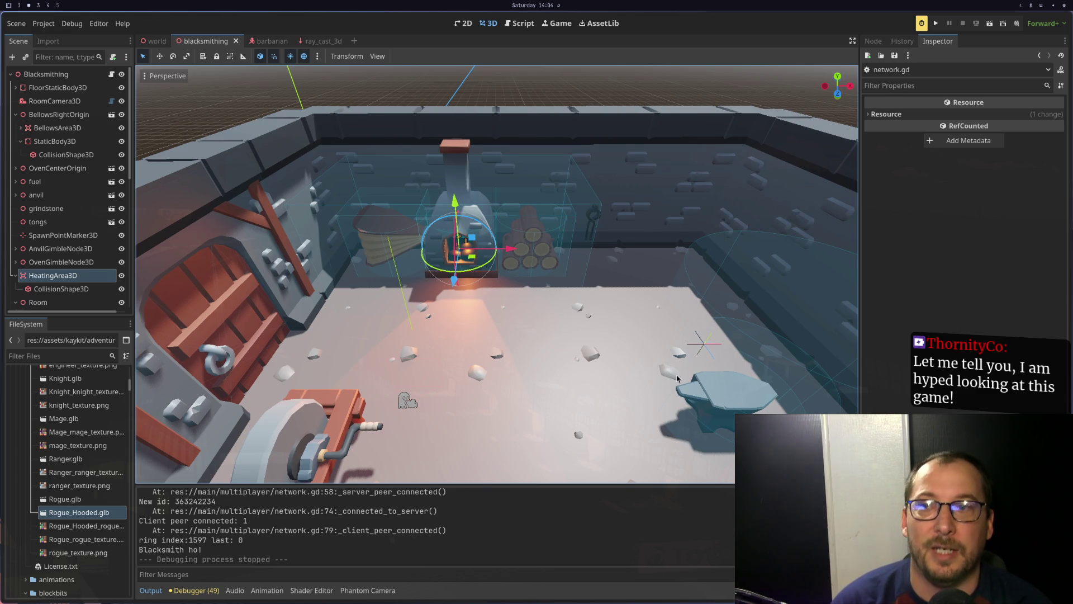
scroll(419, 294, "up", 5)
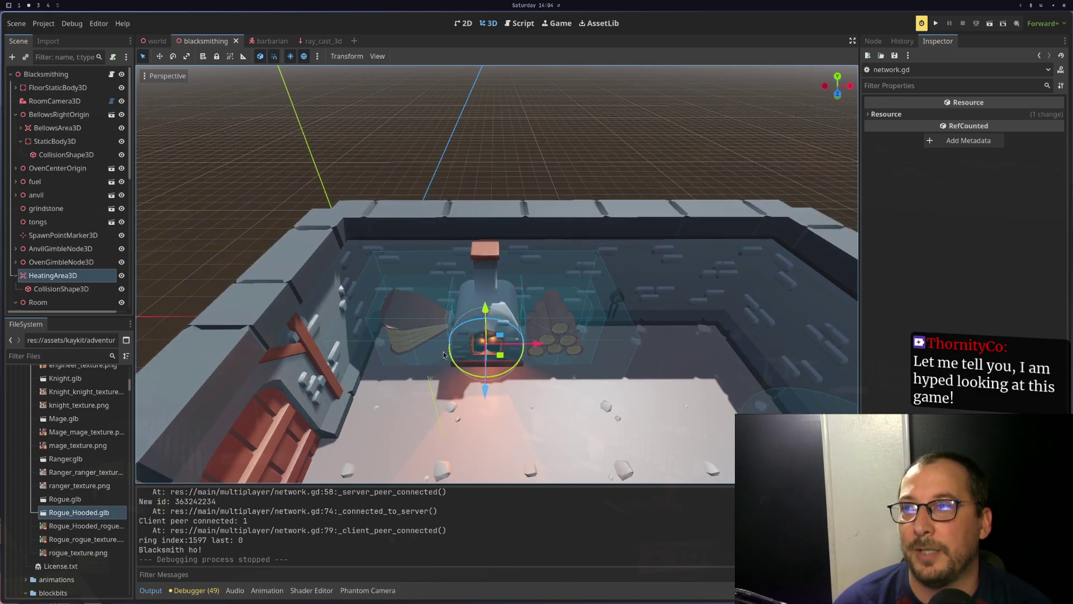
mouse_move(492, 359)
left_mouse_down()
mouse_move(537, 287)
mouse_move(578, 291)
left_mouse_up()
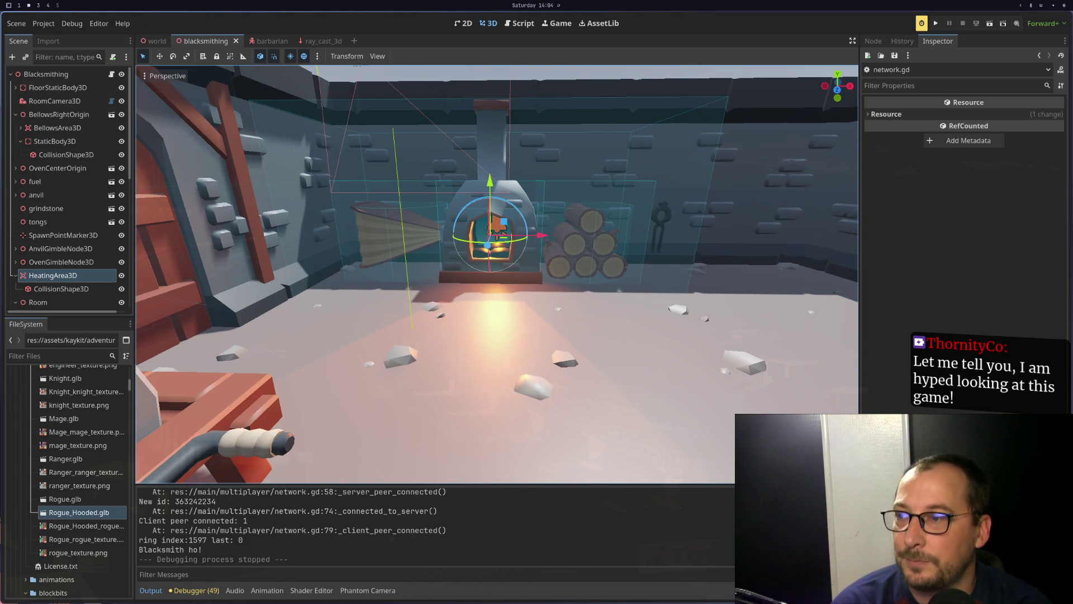
key("super+1")
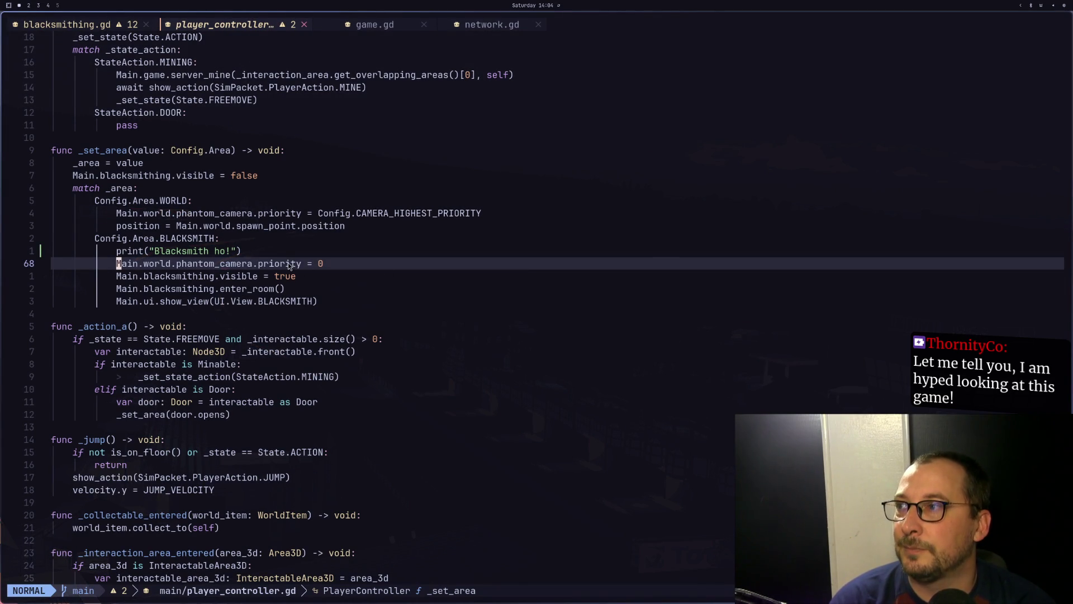
Switch to workspace 2 to bring the Godot editor back
key("super+2")
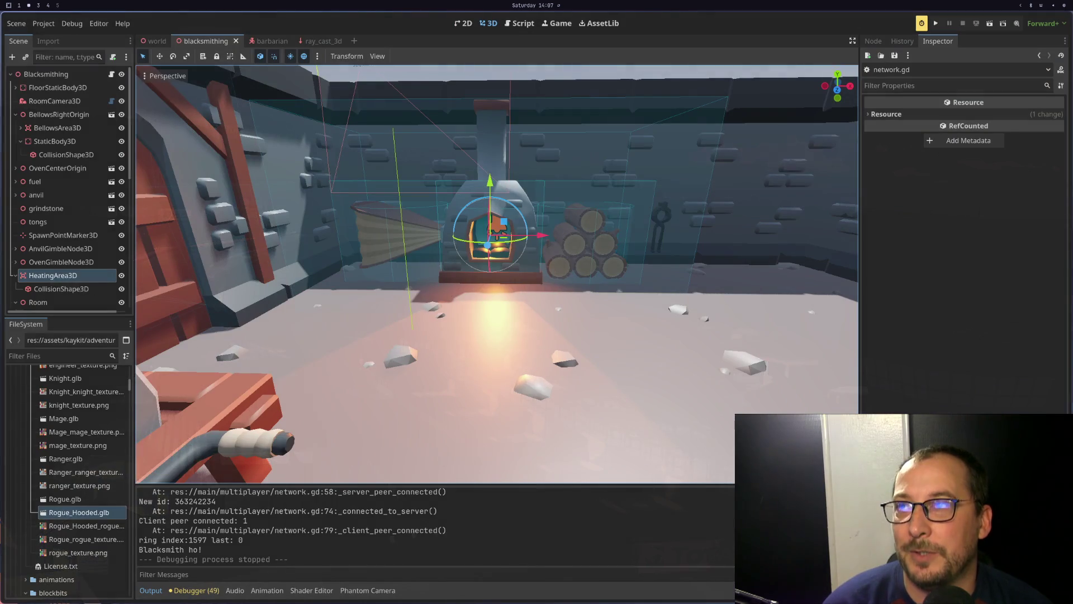
Deselect HeatingArea3D and orbit the camera down to face the forge wall
key("Escape")
mouse_move(679, 439)
left_mouse_down()
mouse_move(684, 393)
mouse_move(493, 415)
mouse_move(629, 354)
mouse_move(642, 246)
mouse_move(669, 306)
left_mouse_up()
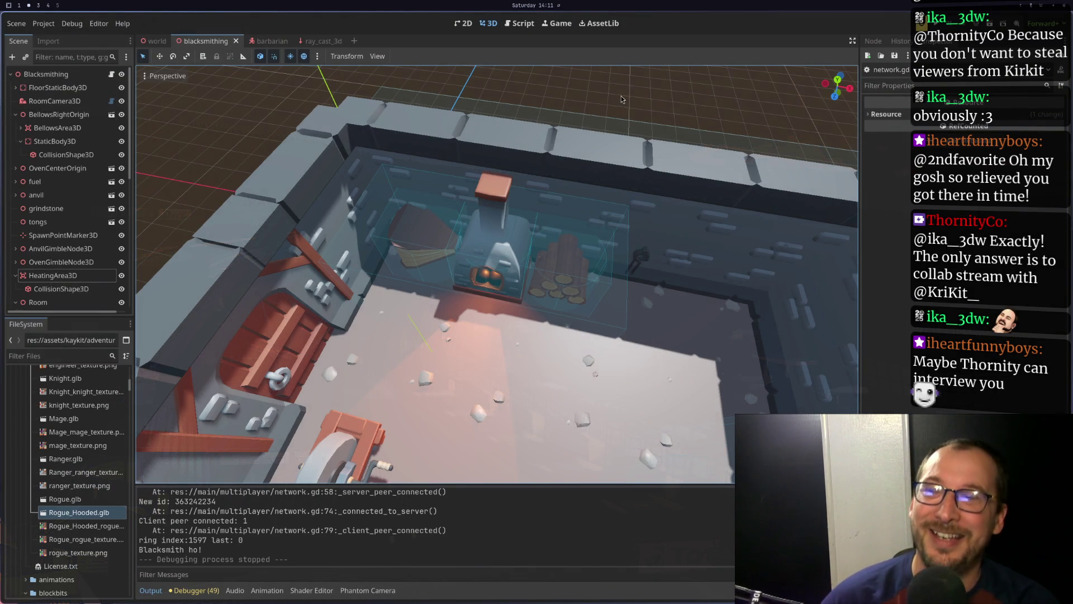
mouse_move(622, 95)
left_mouse_down()
mouse_move(654, 166)
mouse_move(692, 141)
left_mouse_up()
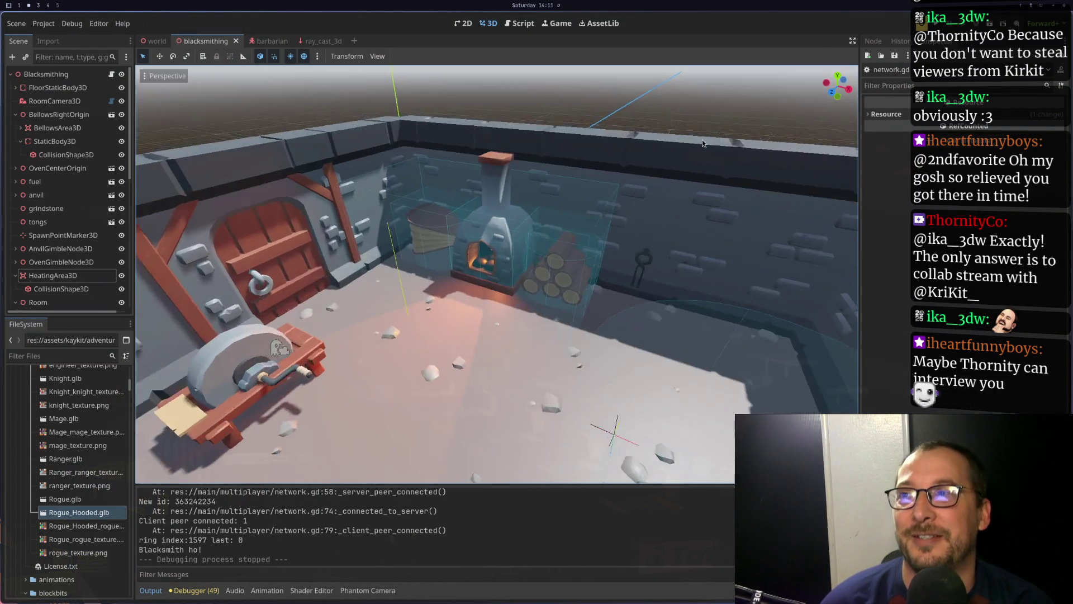
scroll(693, 141, "up", 2)
left_click_drag(683, 200, 687, 163)
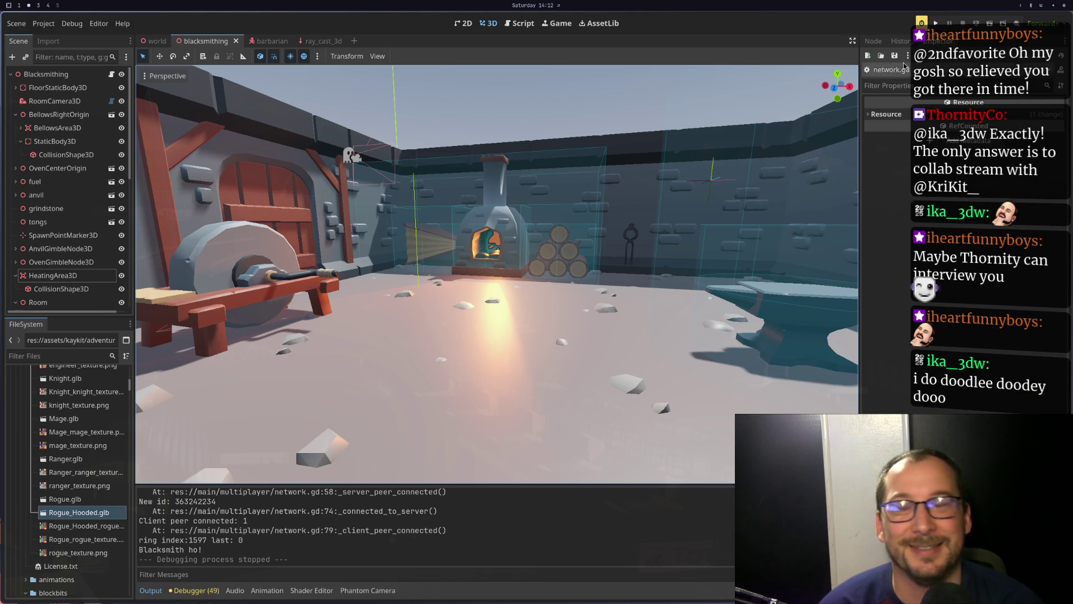
Run the project, starting the server in one instance and connecting the other as client
left_click(936, 22)
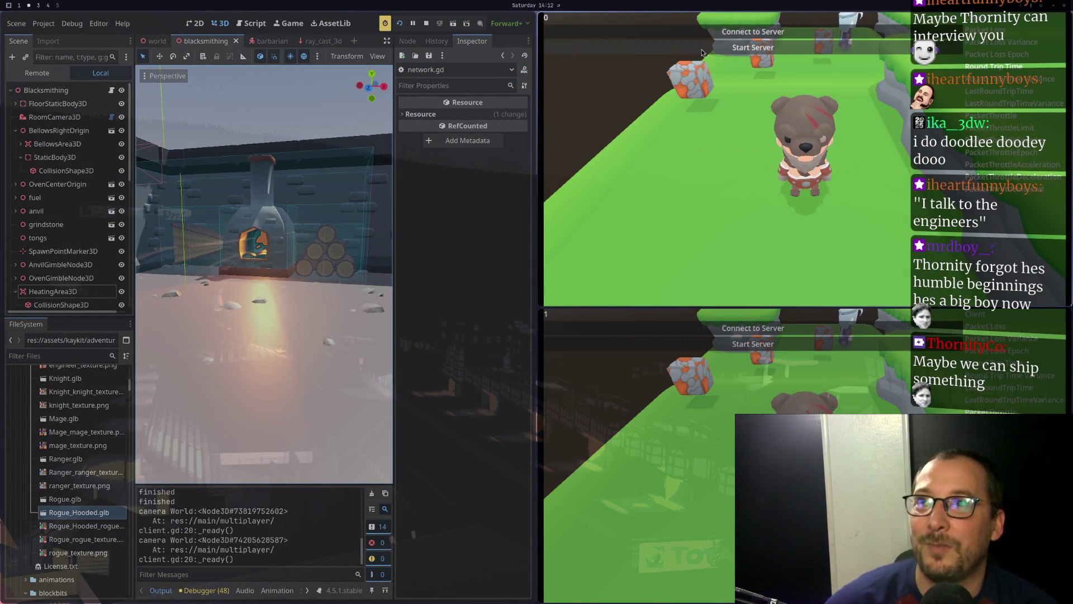
left_click(753, 47)
left_click(722, 332)
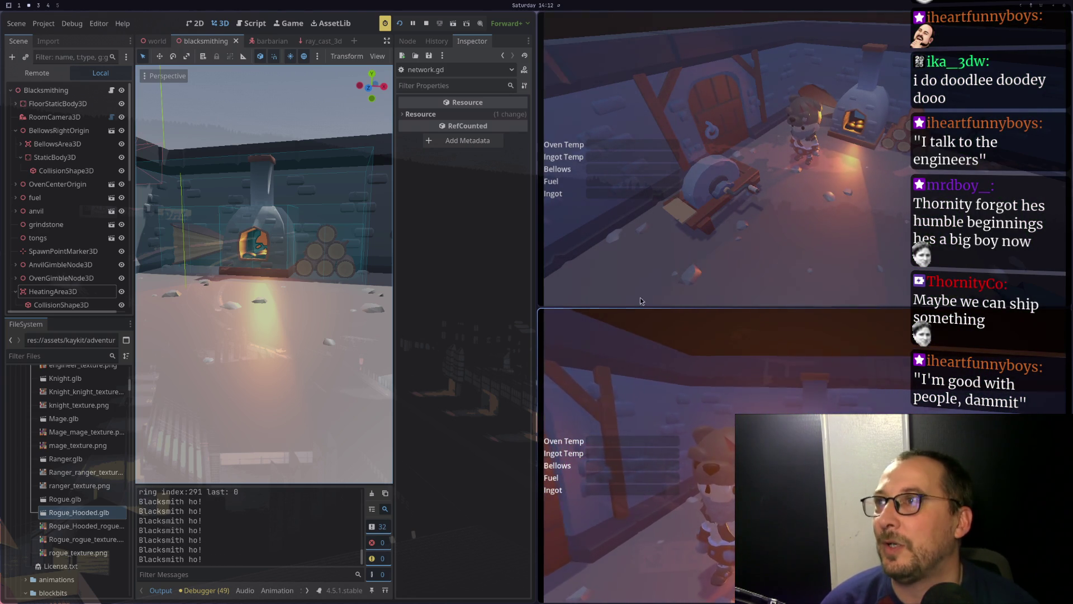
Stop and relaunch the game, again starting a server and connecting a client
left_click(425, 24)
left_click(941, 25)
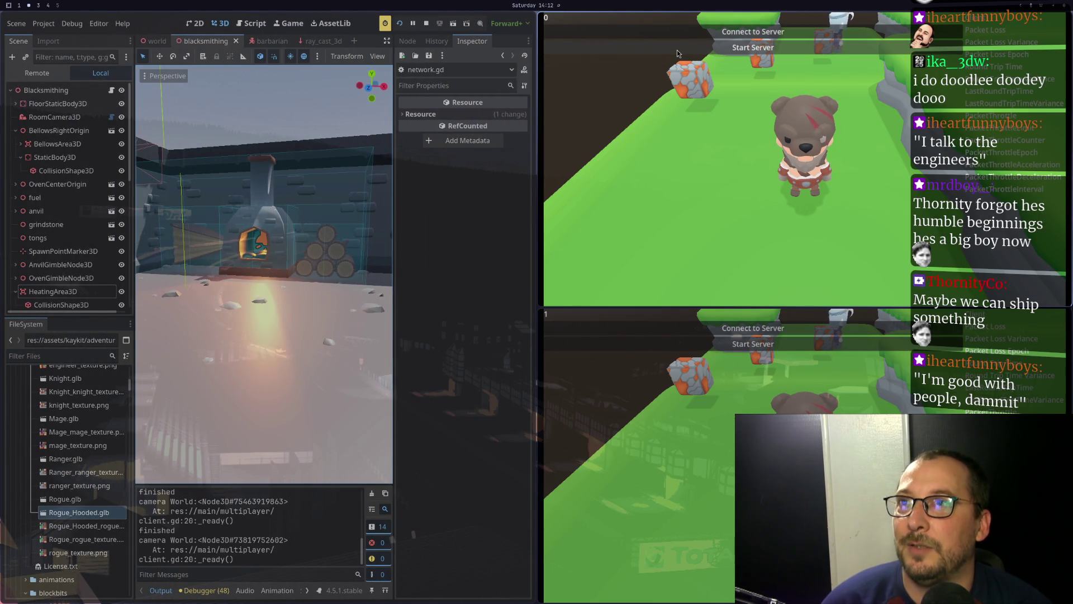
left_click(744, 48)
left_click(789, 328)
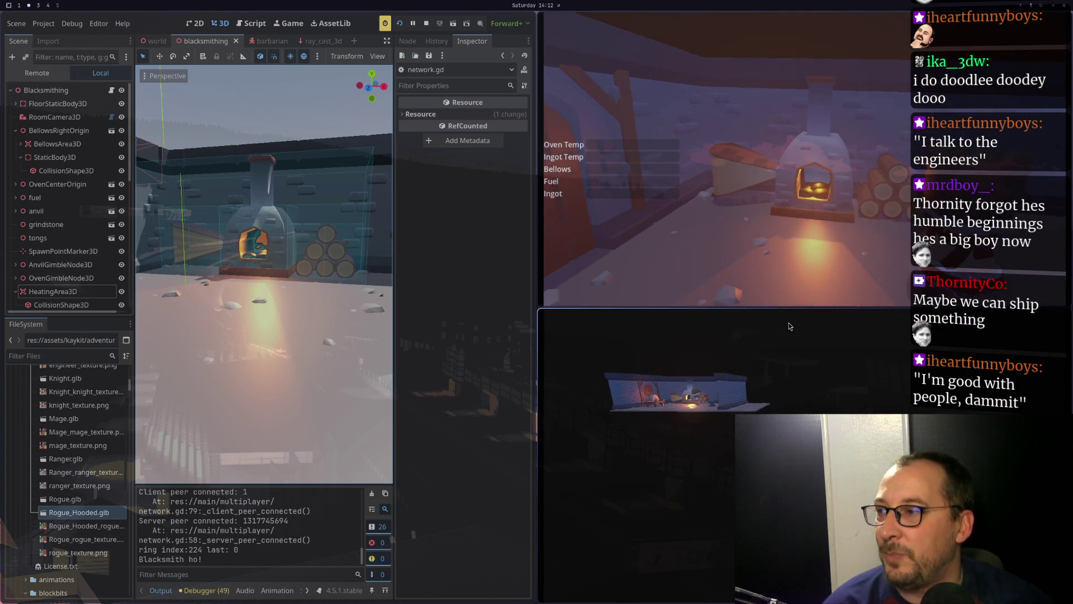
In Neovim, move to the camera priority line below the 'Blacksmith ho' print
key("super+1")
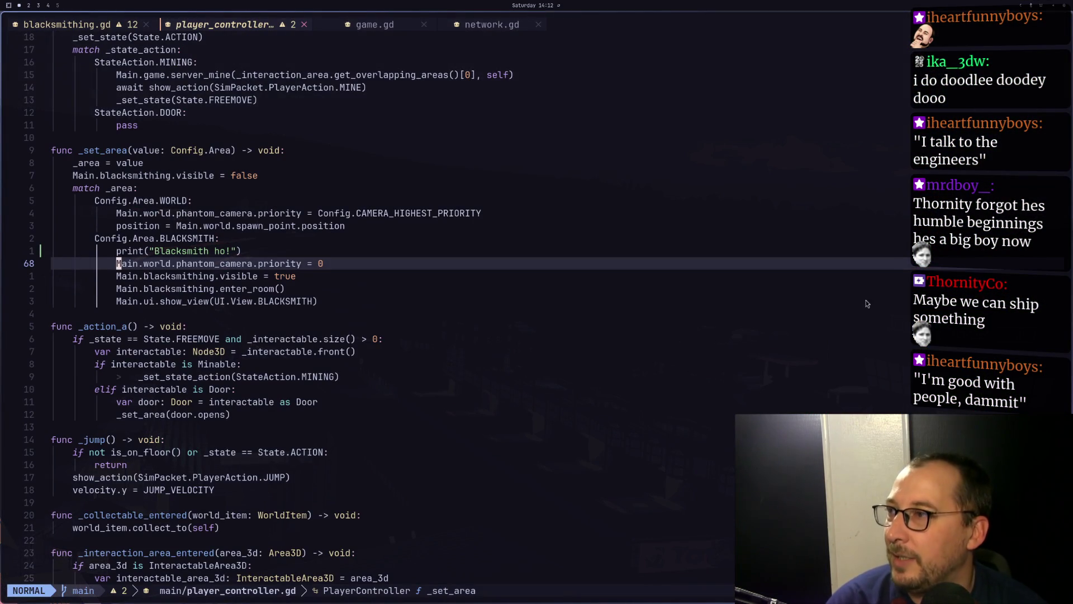
left_click(186, 252)
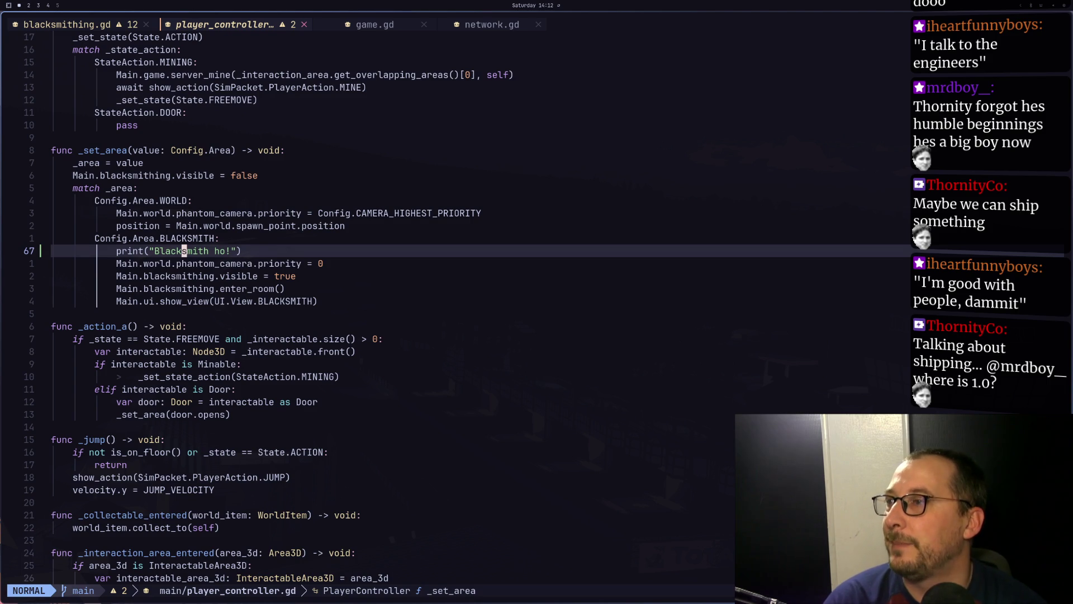
key("j")
key("space")
key("space")
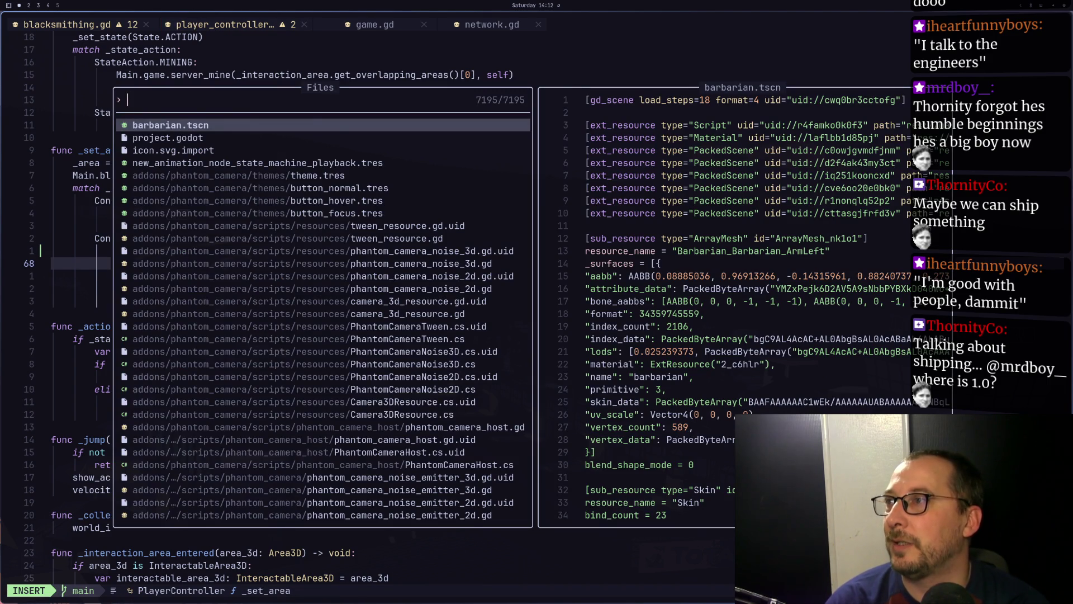
key("Escape")
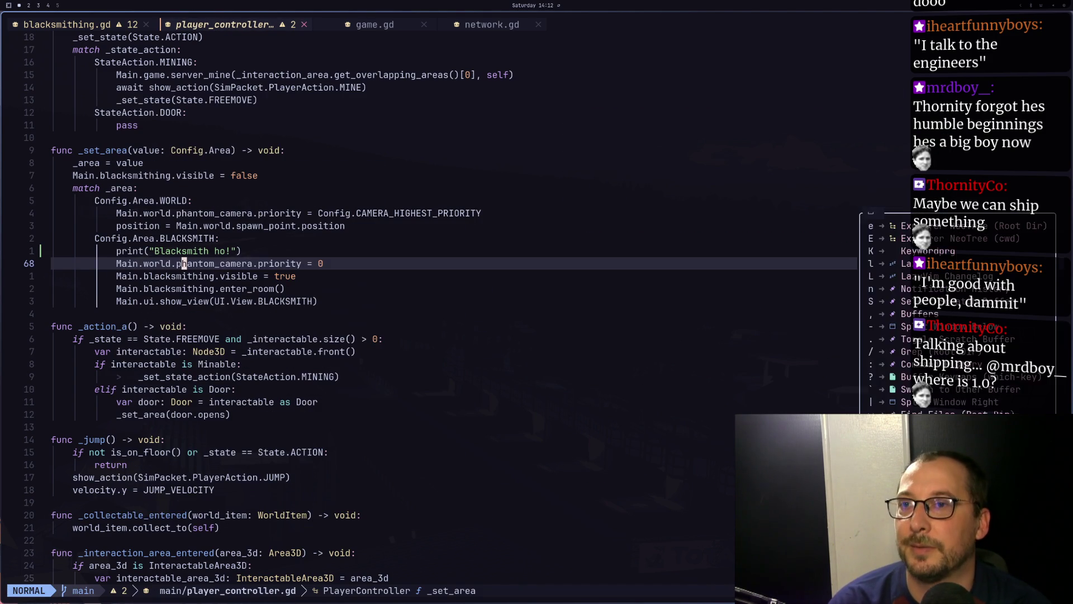
Search all *.gd files for \.priority with Grug FAR and enter the results
key("space")
type("sr")
type("\\.")
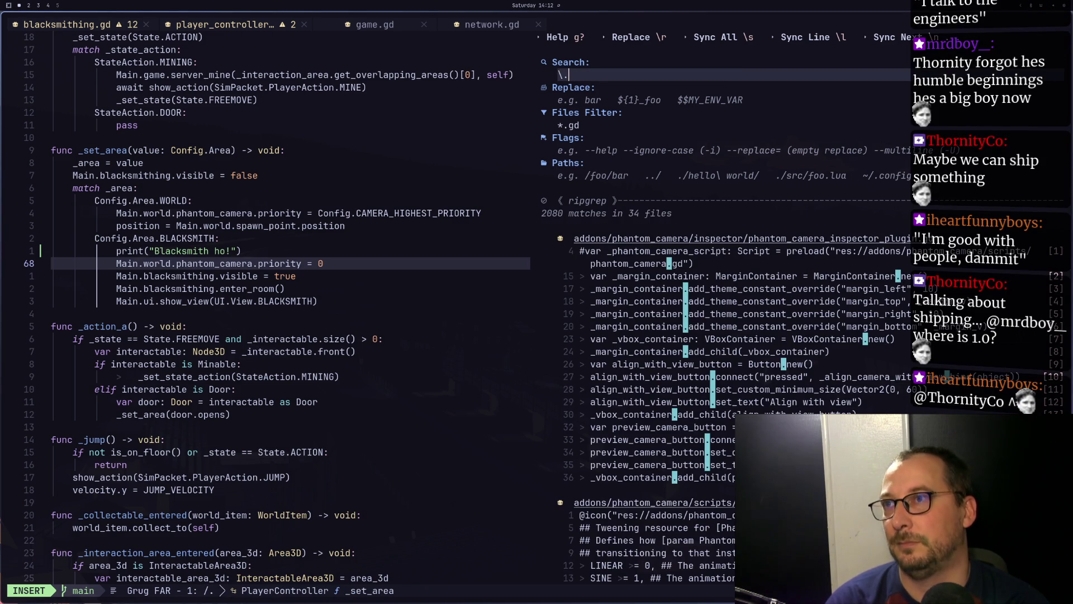
type("pro")
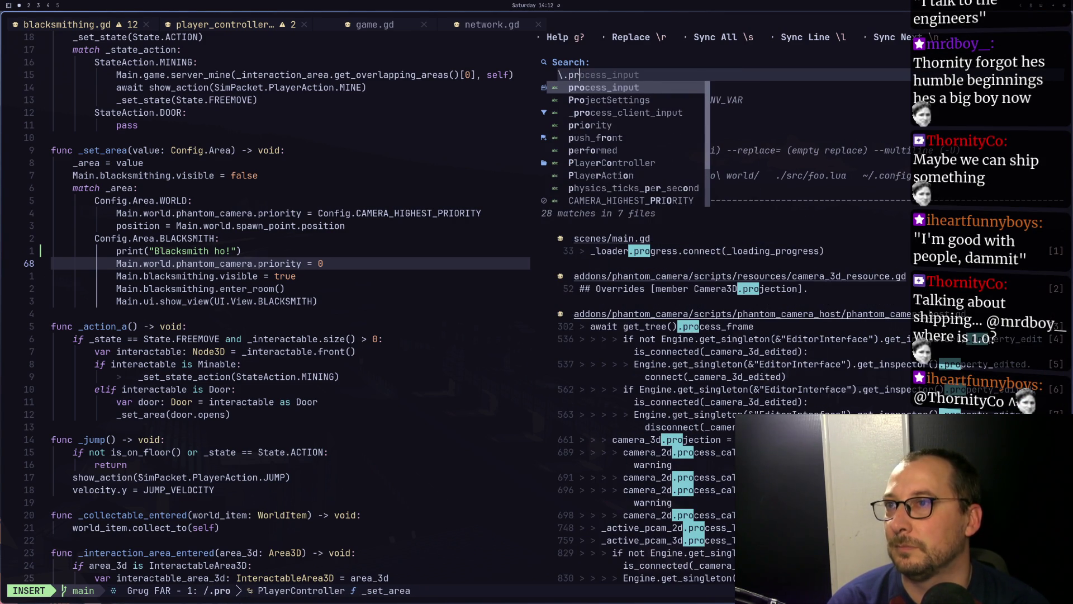
key("BackSpace")
key("BackSpace")
type("riority")
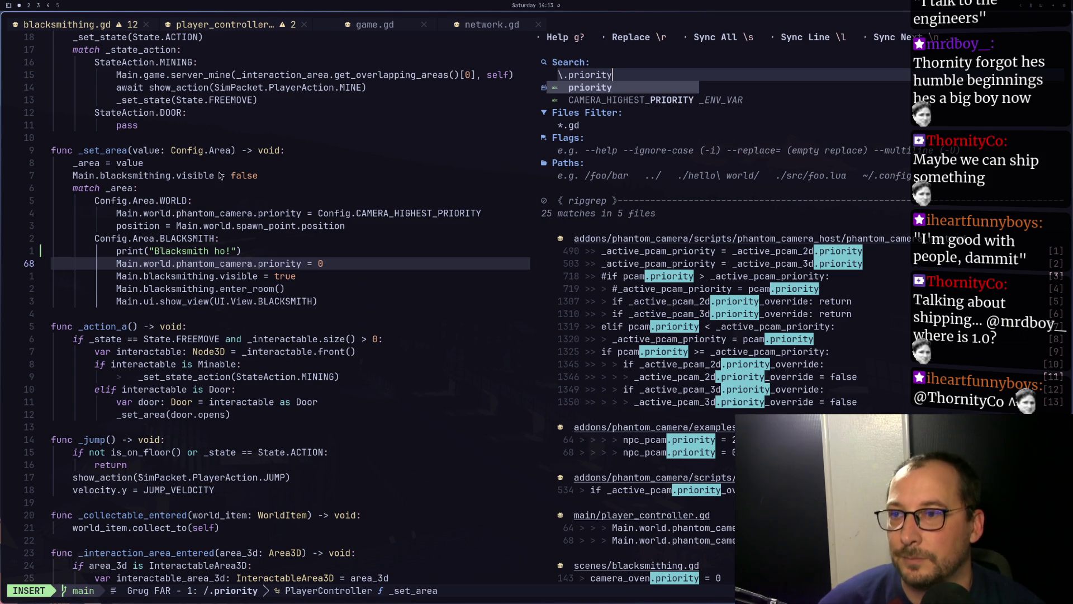
key("ctrl+d")
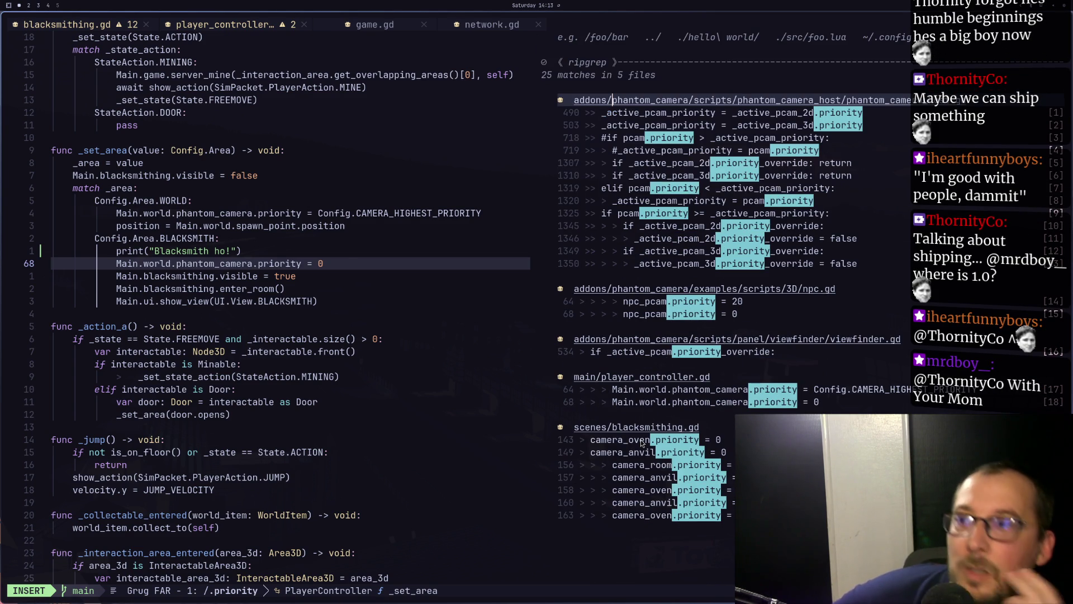
Open blacksmithing.gd from the search results
left_click(183, 338)
key("Escape")
key("shift+h")
key("space")
key("Escape")
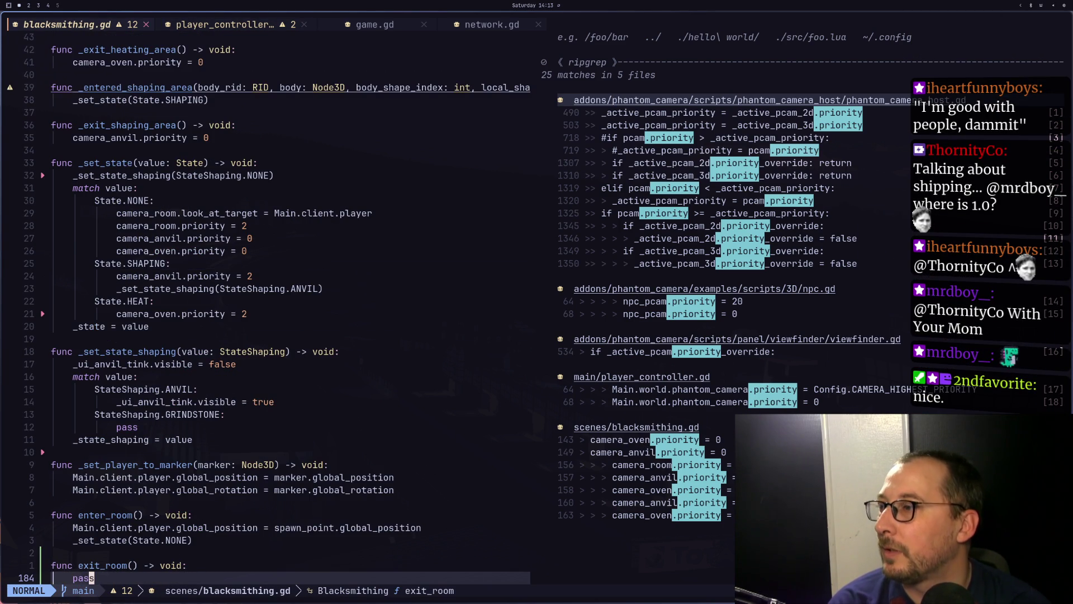
Browse blacksmithing.gd through _exit_heating_area, _tink and _entered_shaping_area
key("4")
key("2")
key("k")
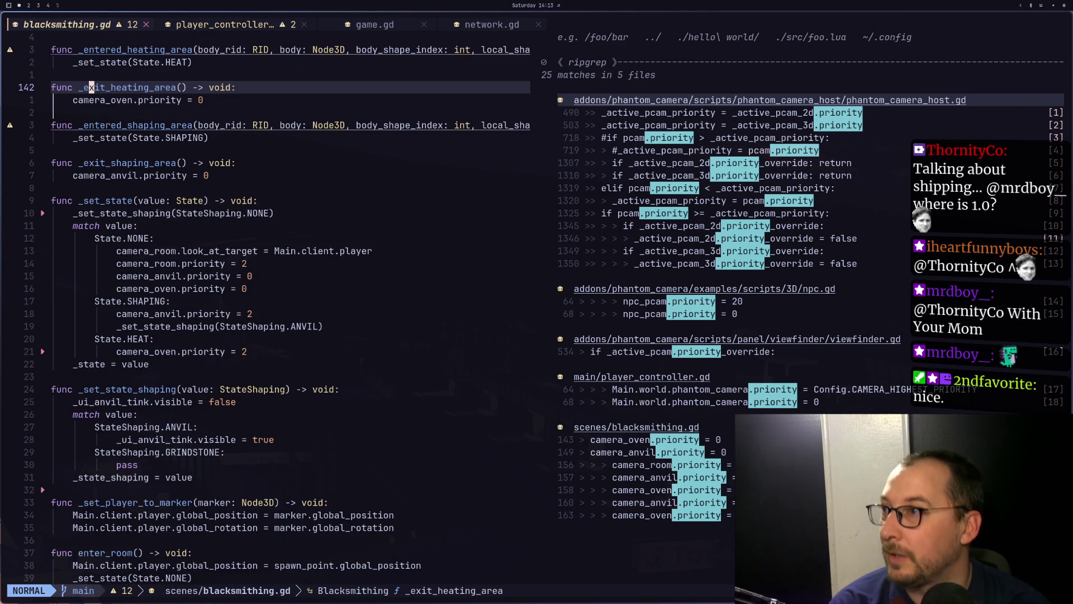
key("j")
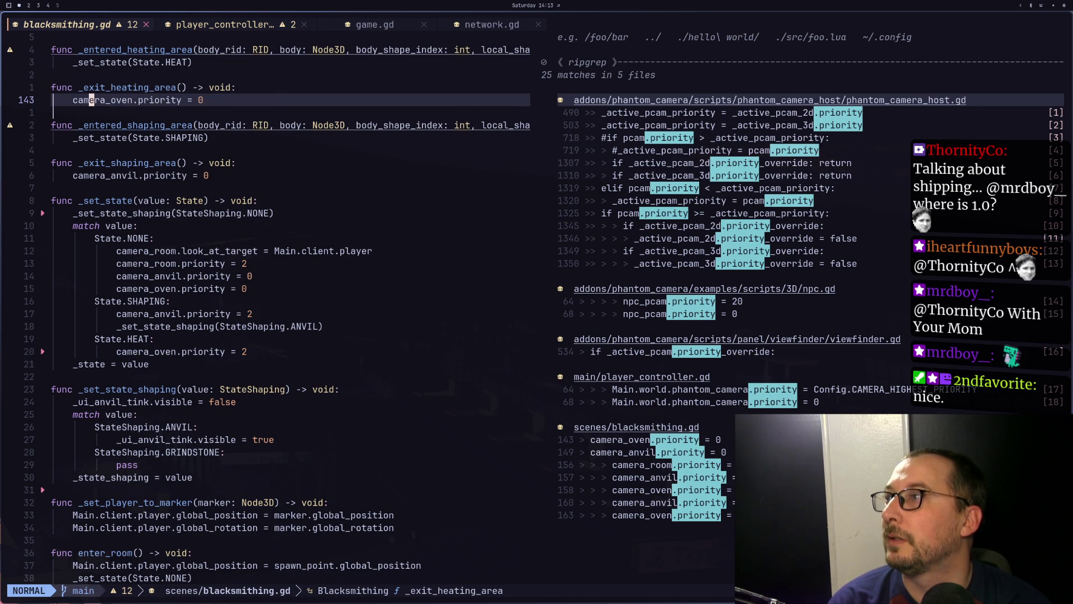
key("k")
key("7")
key("k")
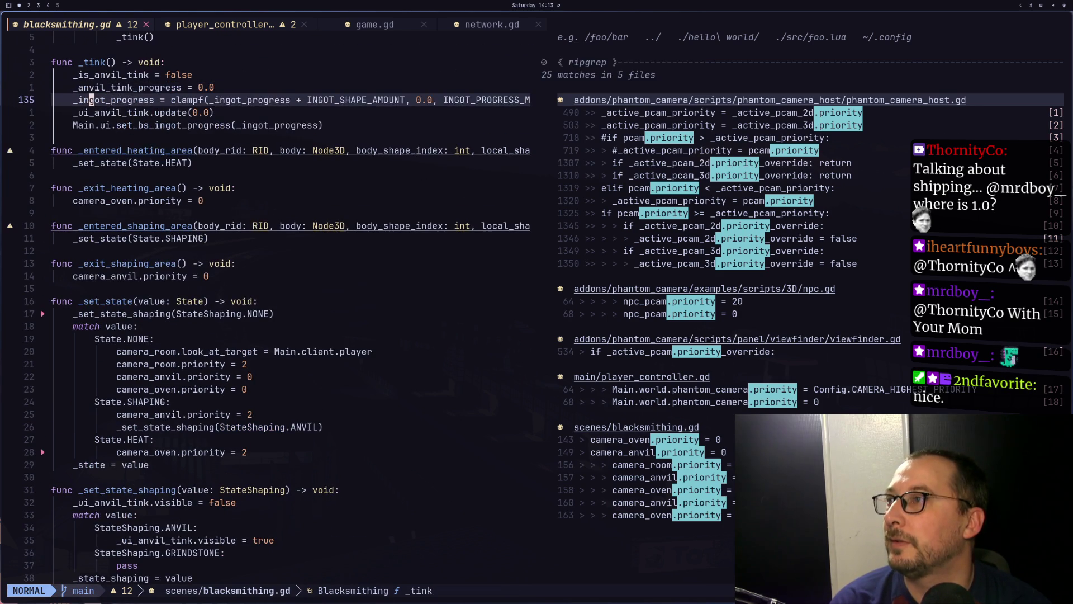
key("1")
key("0")
key("j")
key("z")
key("z")
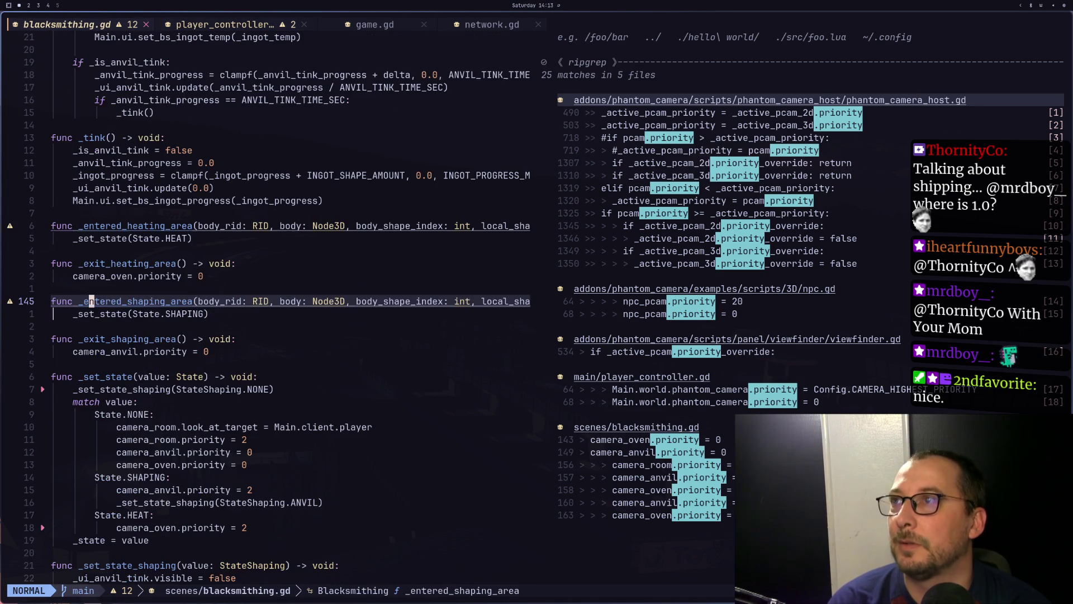
Copy the hold function lines from the player controller script
key("shift+l")
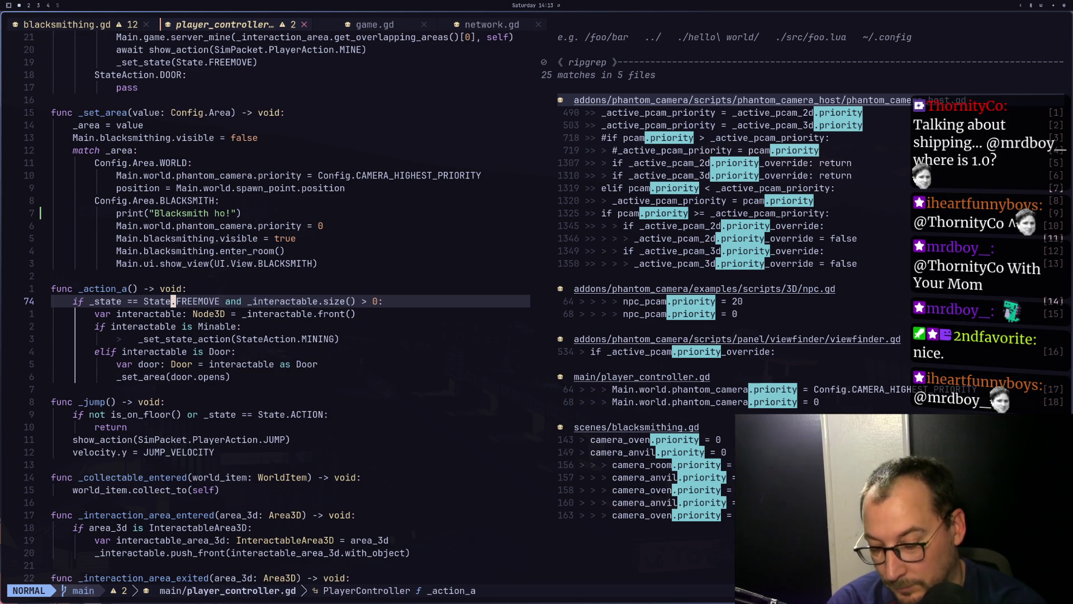
key("7")
key("5")
key("j")
key("y")
key("i")
key("p")
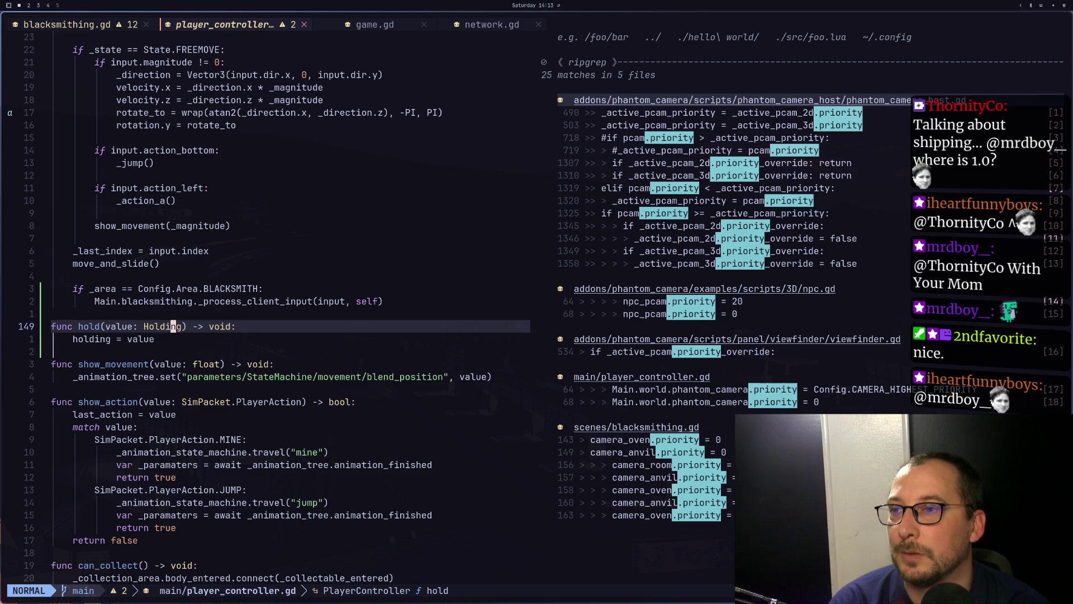
Return to blacksmithing.gd and move past the priority resets into _set_state
key("ctrl+6")
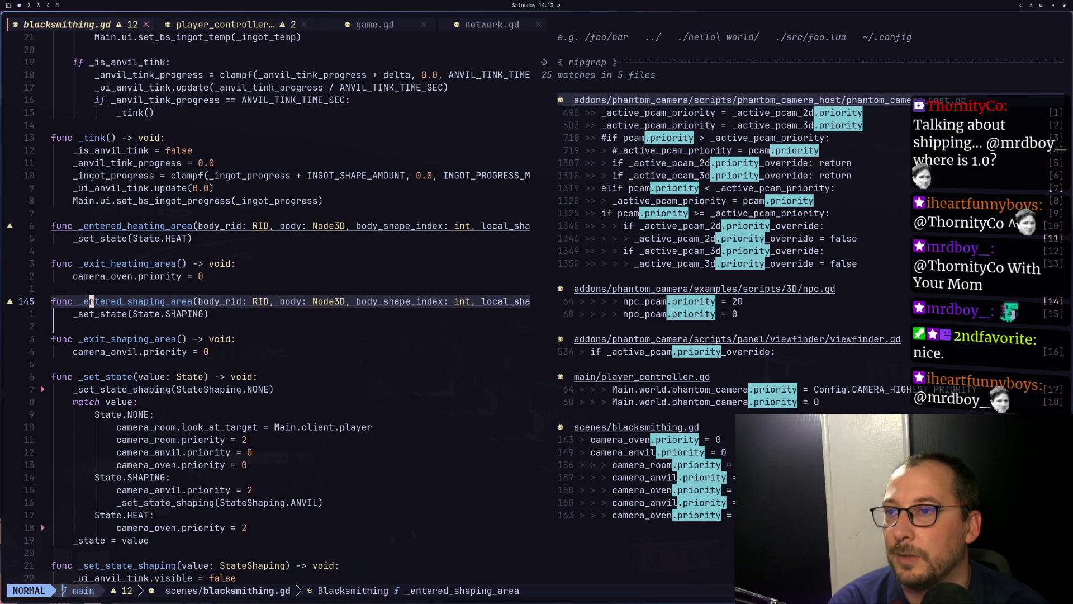
key("k")
key("k")
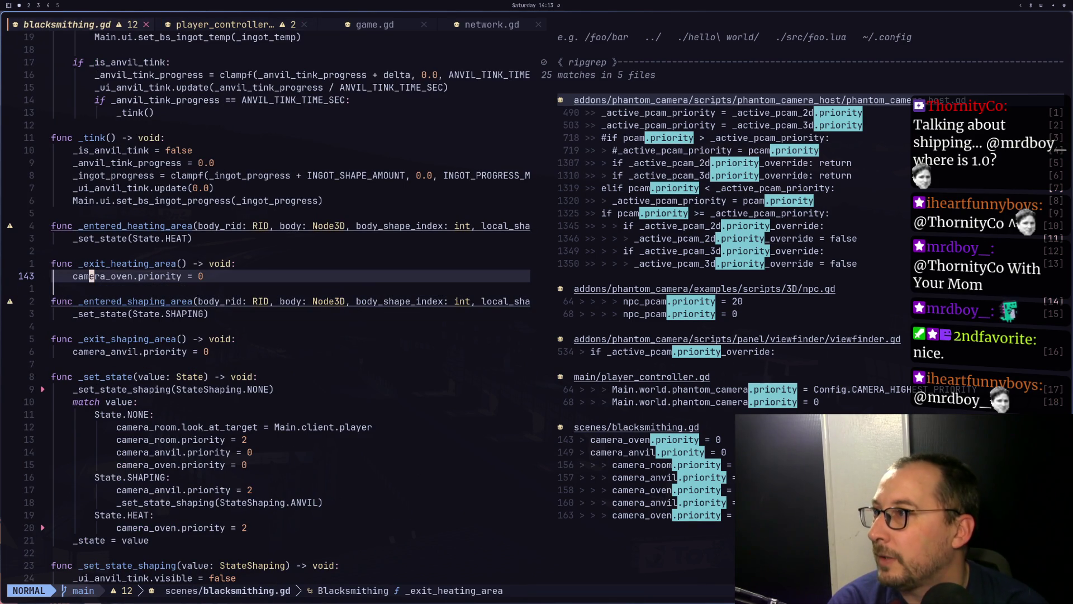
key("j")
key("j")
key("j")
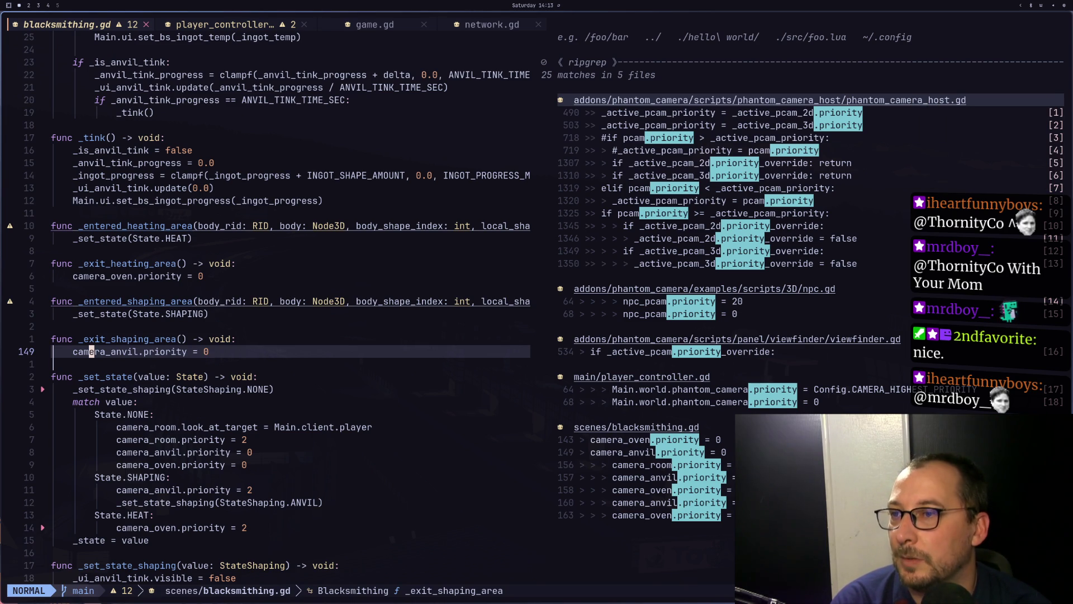
key("j")
key("j")
key("j")
key("j")
key("k")
key("k")
key("j")
key("j")
key("j")
key("j")
Add print("blacksmith state") above 'match value' in _set_state and save
key("k")
key("k")
key("k")
type("O")
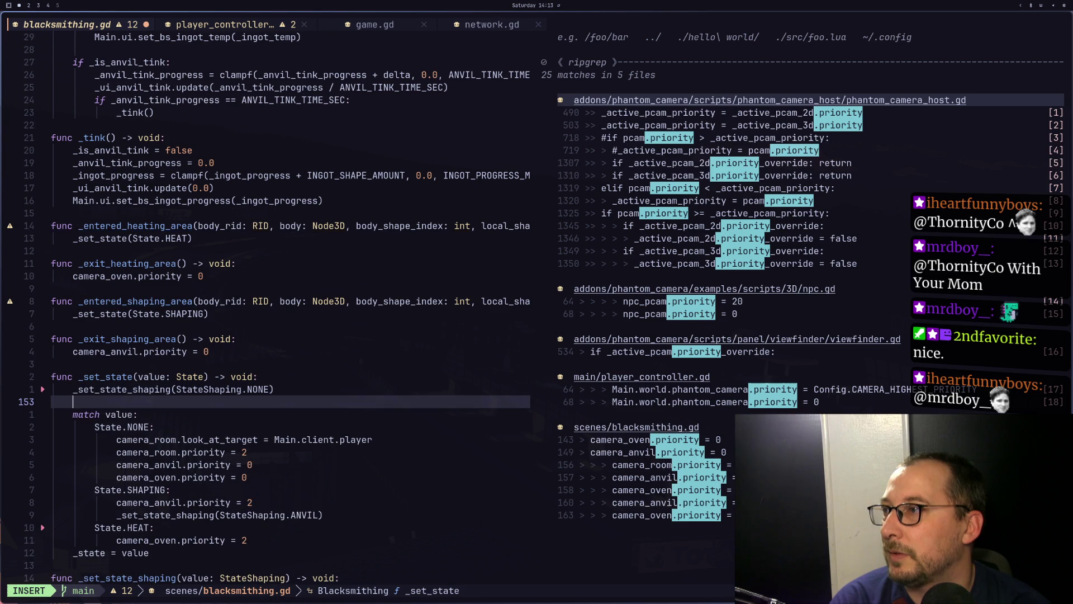
type("print(")
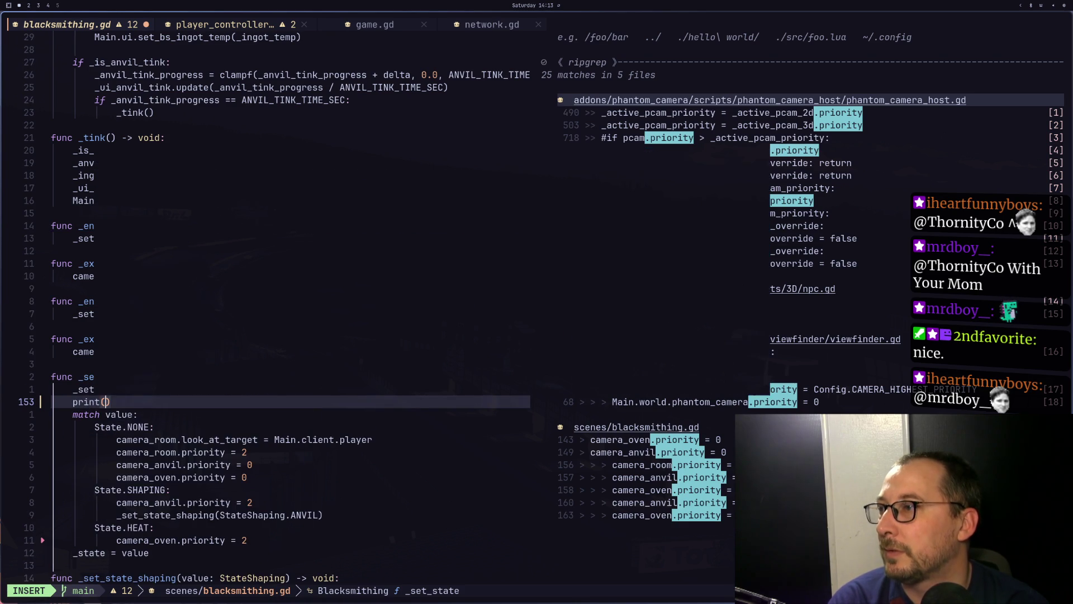
type("\"bla")
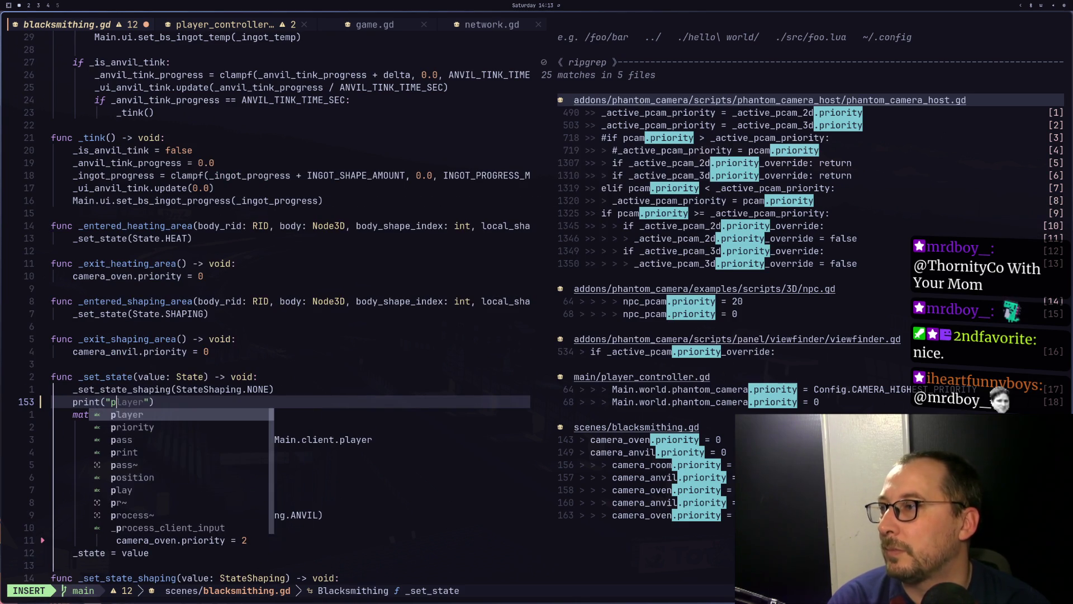
type("cksmith")
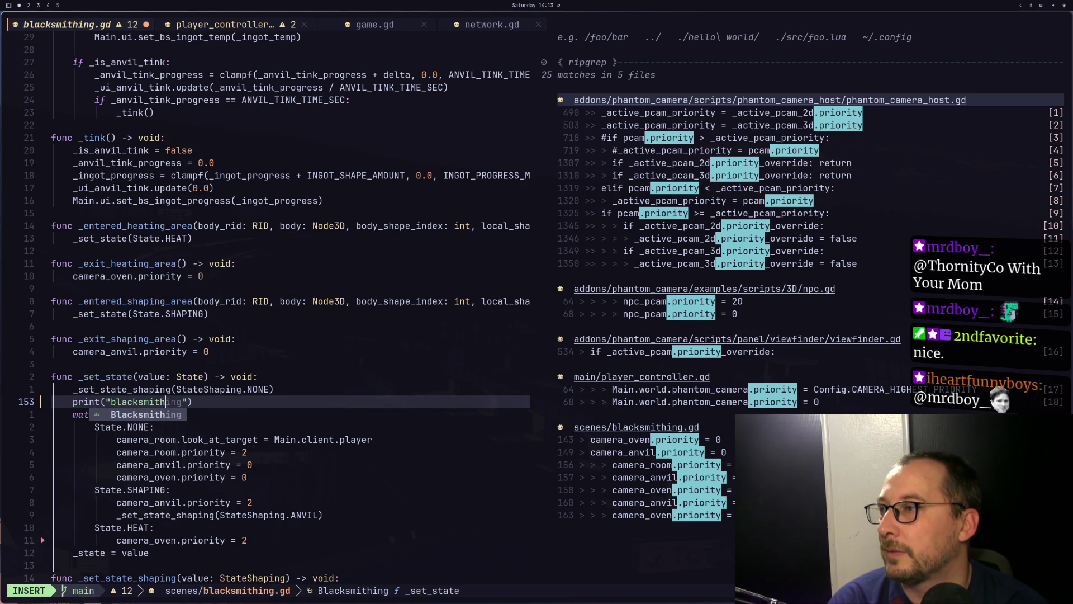
type(" state")
key("Escape")
type(":w")
key("Return")
key("super+2")
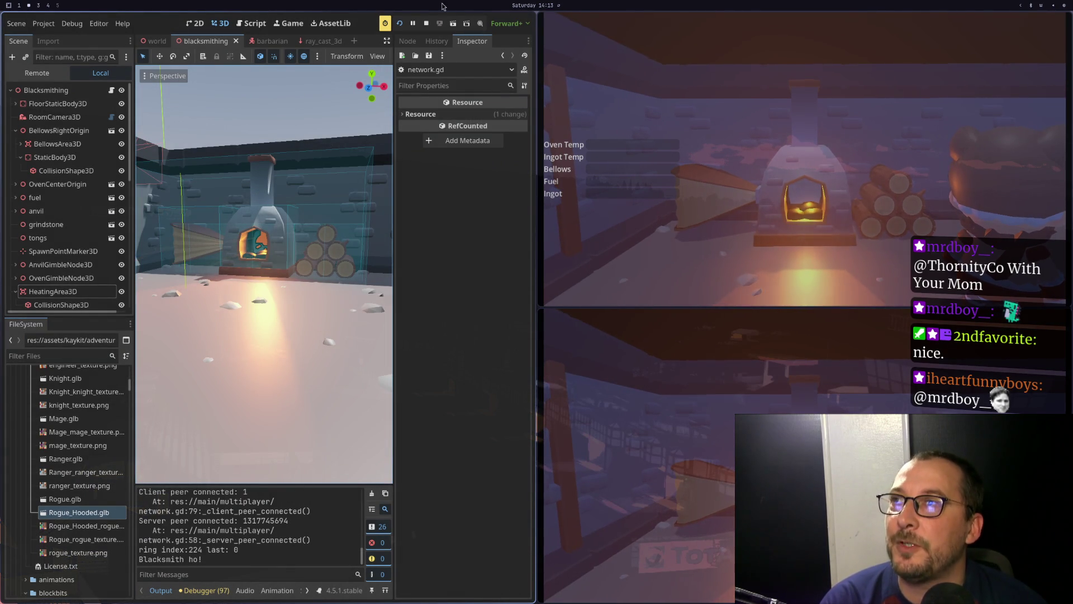
Relaunch with server and client, confirm repeated 'blacksmith state' output, then return to Neovim
left_click(426, 23)
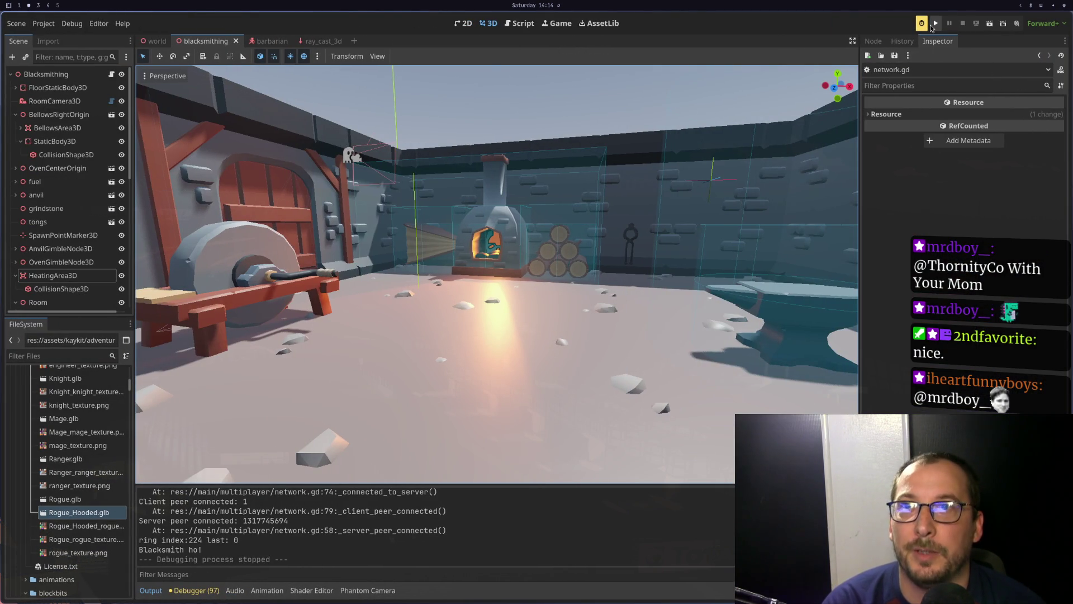
left_click(937, 25)
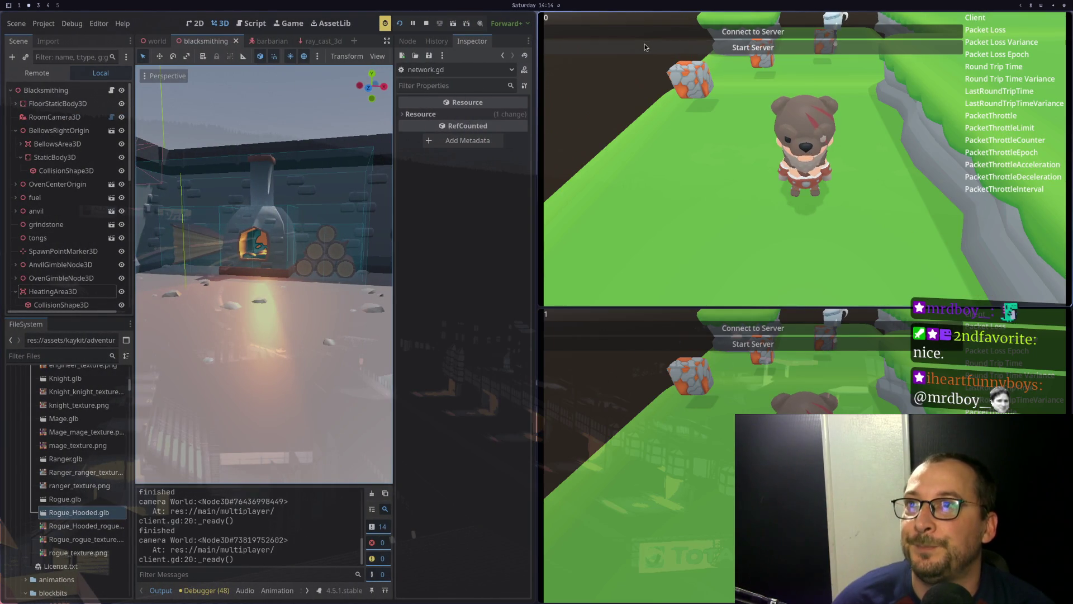
left_click(586, 46)
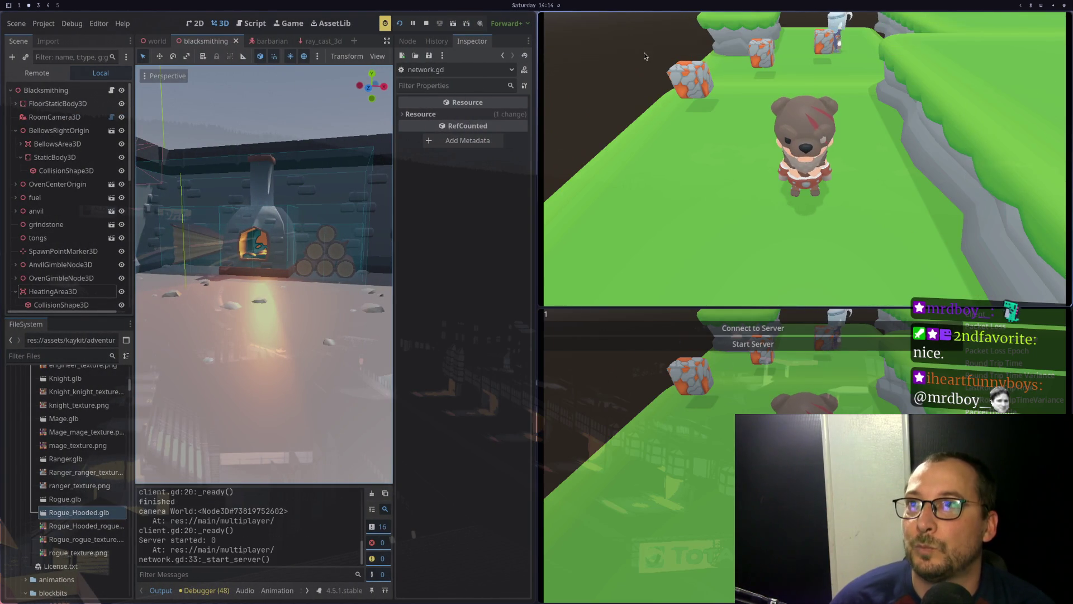
left_click(712, 332)
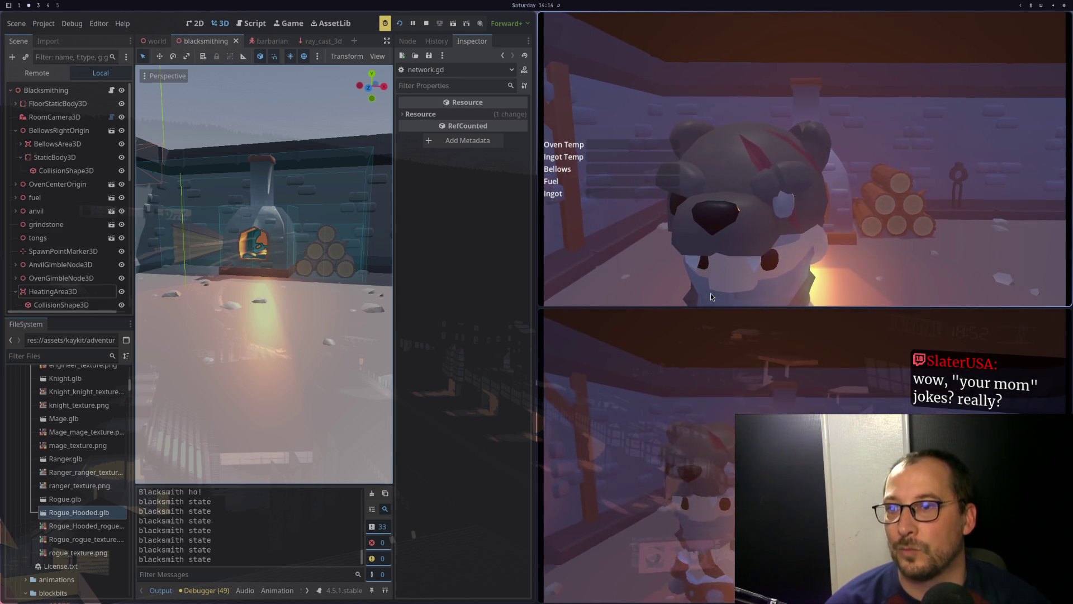
key("super+1")
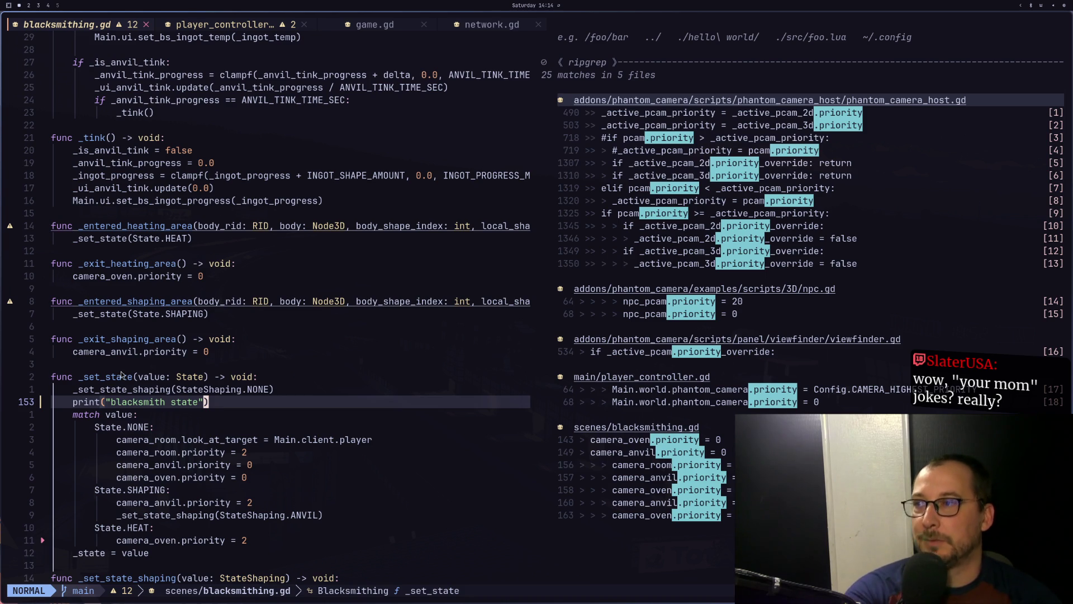
Change the _set_state print to "blacksmith state %s" % Main.id
type("h")
type("i")
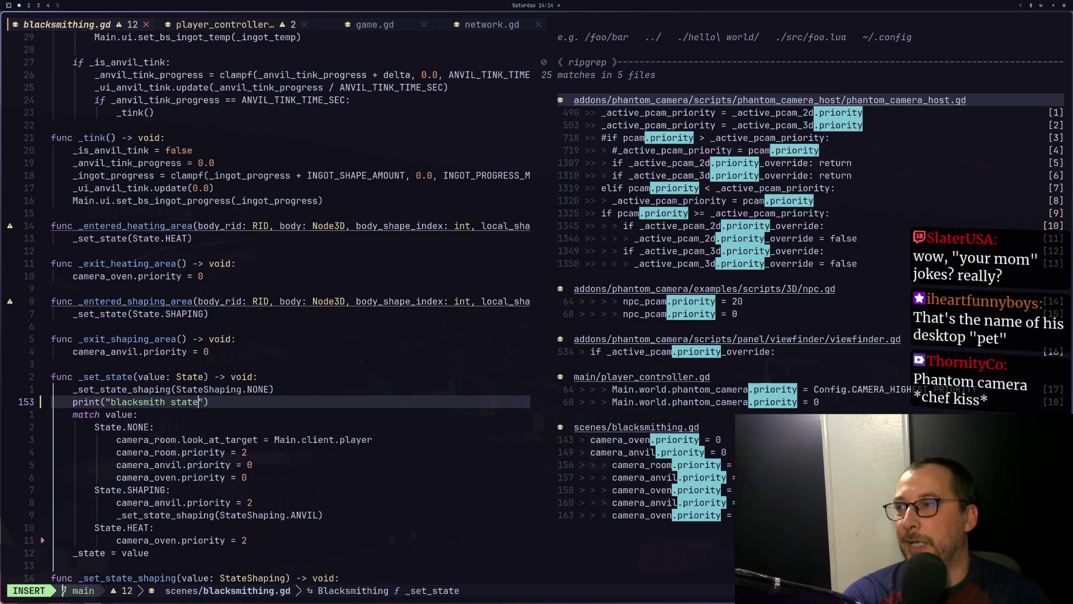
key("Escape")
type("i %")
key("Escape")
type("a")
type("Main.")
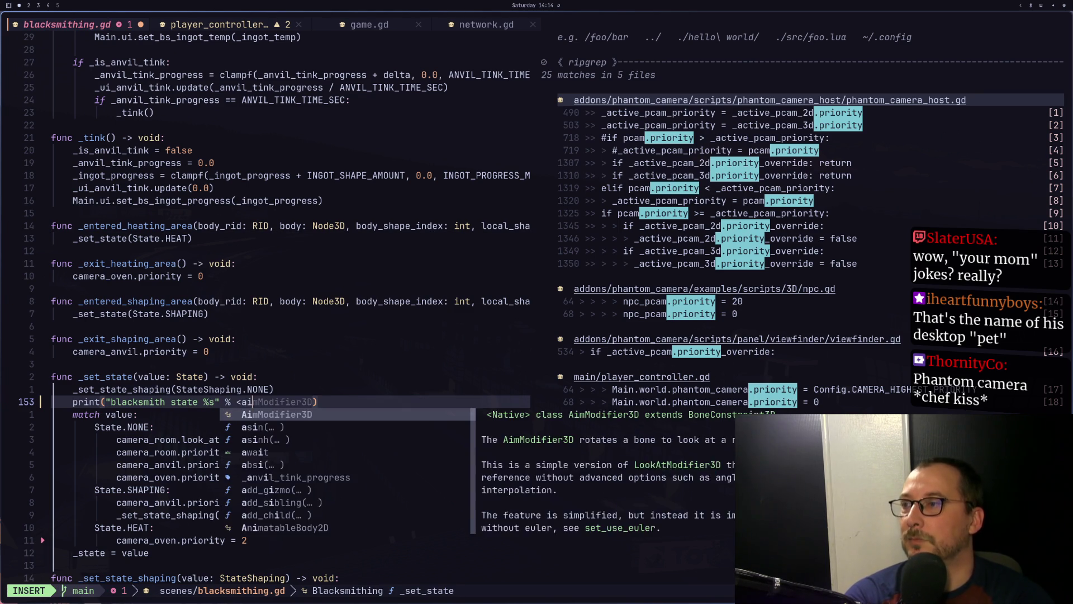
type("blacksmithing.state")
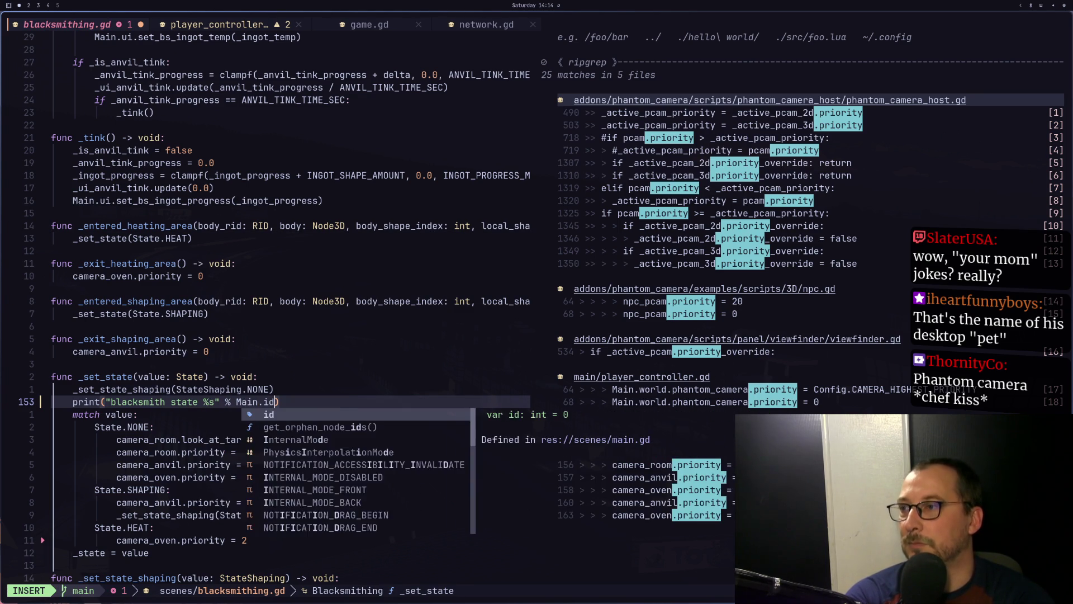
key("Escape")
key("super+2")
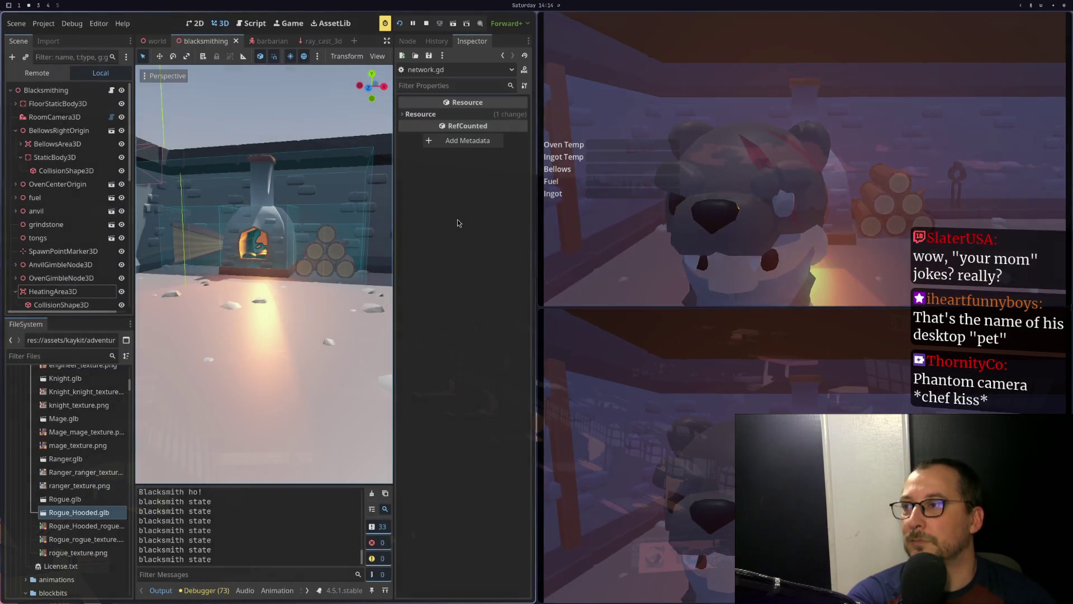
Stop and relaunch the game, starting a server and connecting a client
left_click(426, 23)
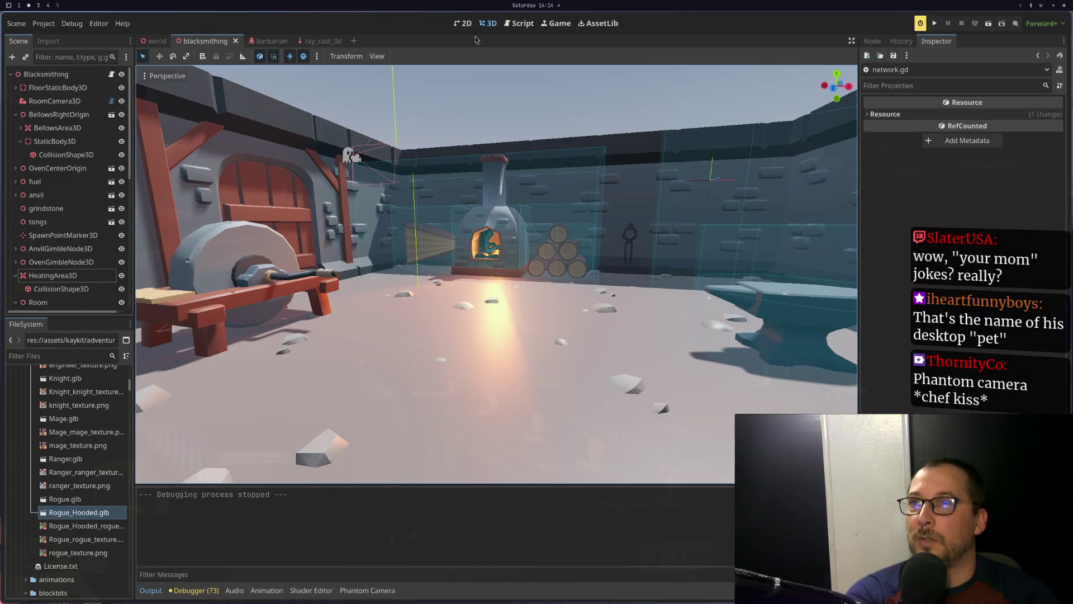
left_click(934, 24)
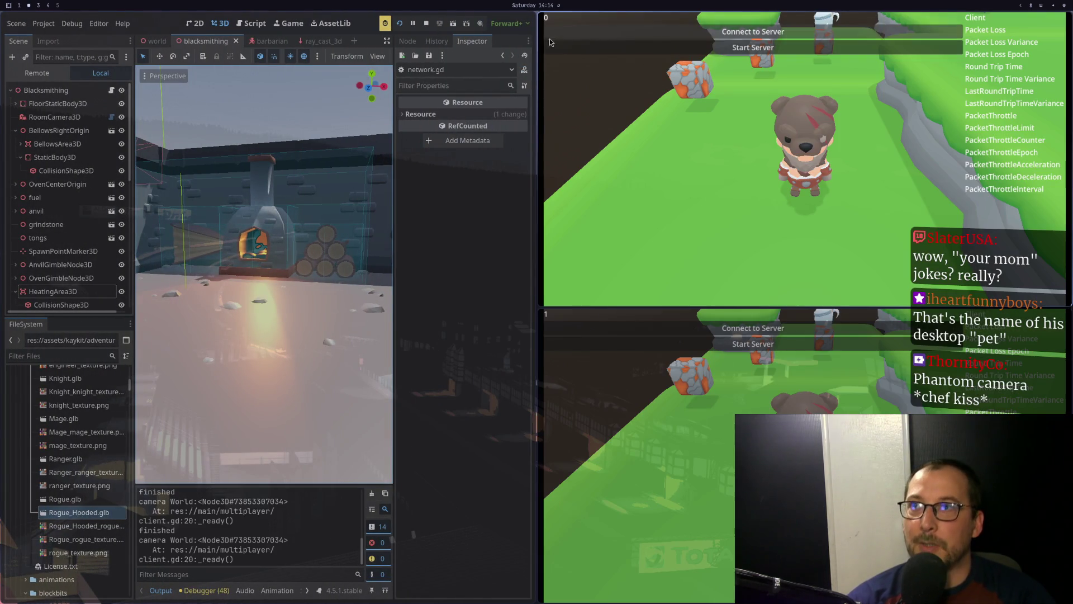
left_click(753, 48)
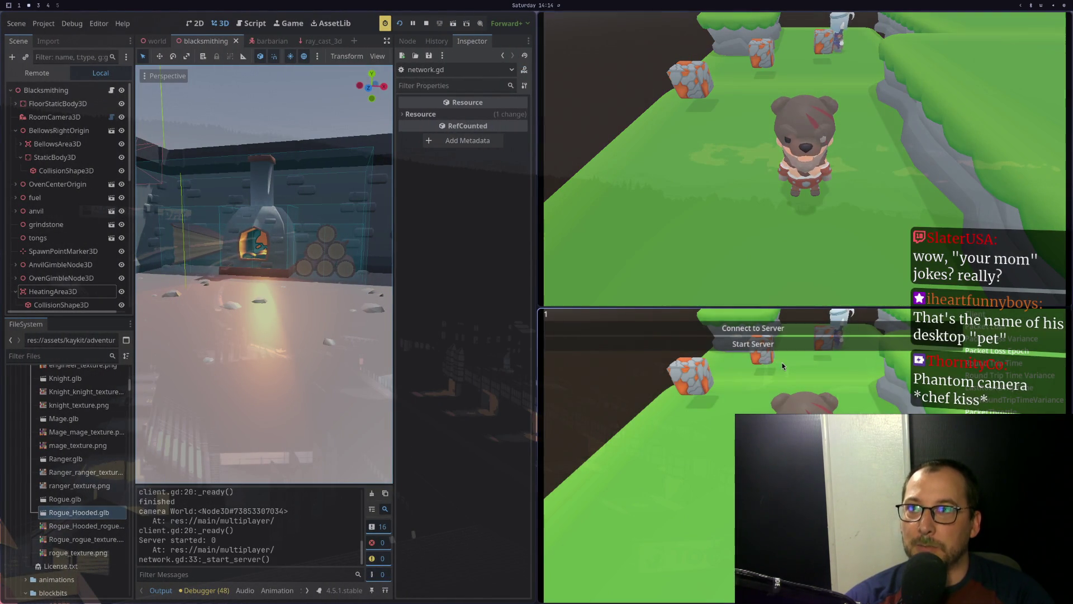
left_click(759, 329)
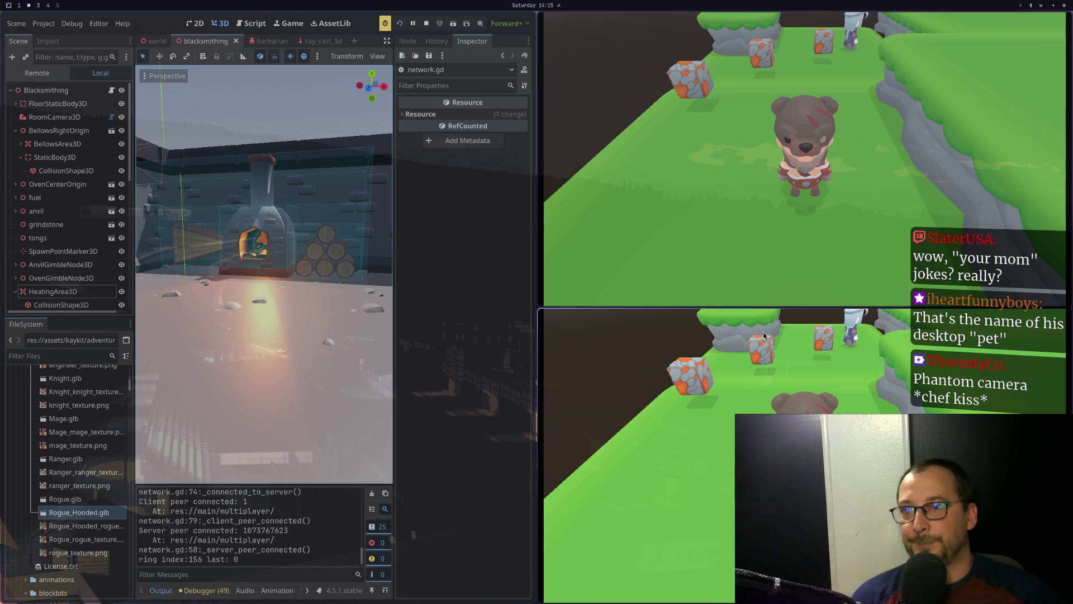
Walk the player through the blacksmith door toward the oven, logging states 0 and 1
key("a")
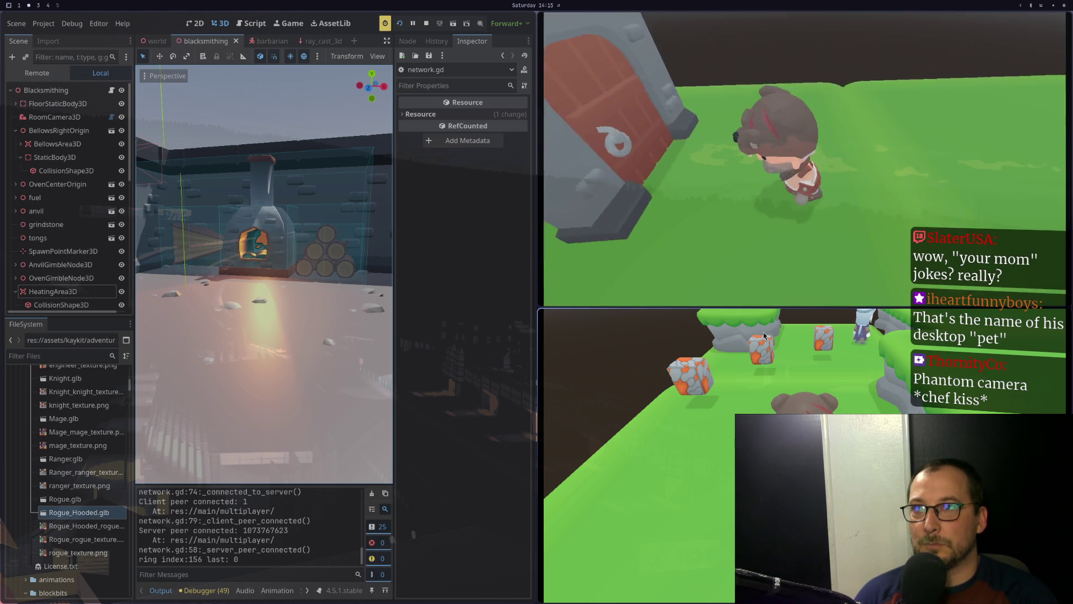
key("w")
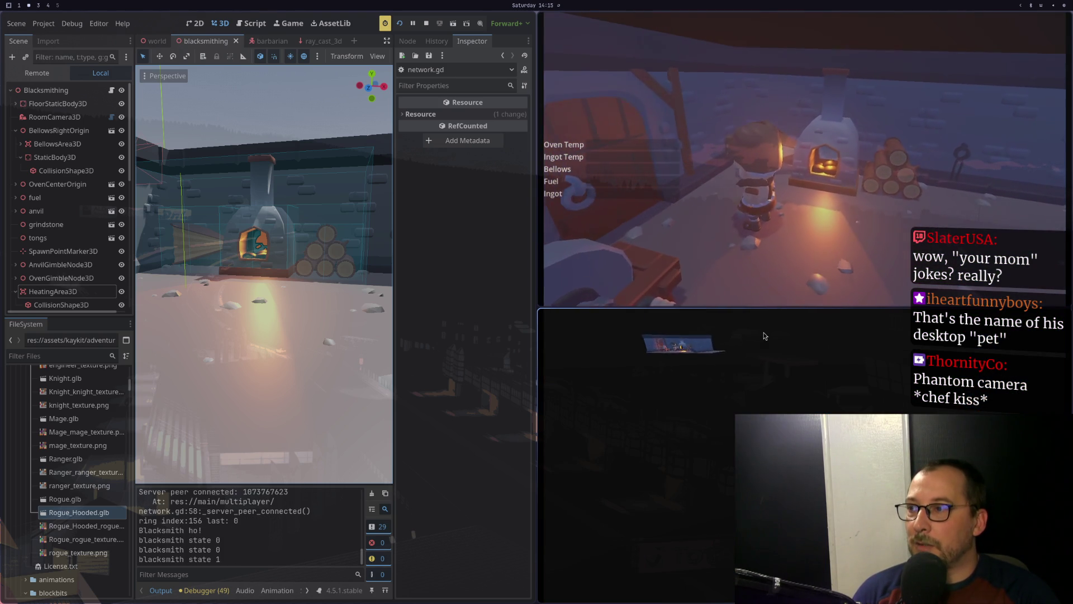
key("w")
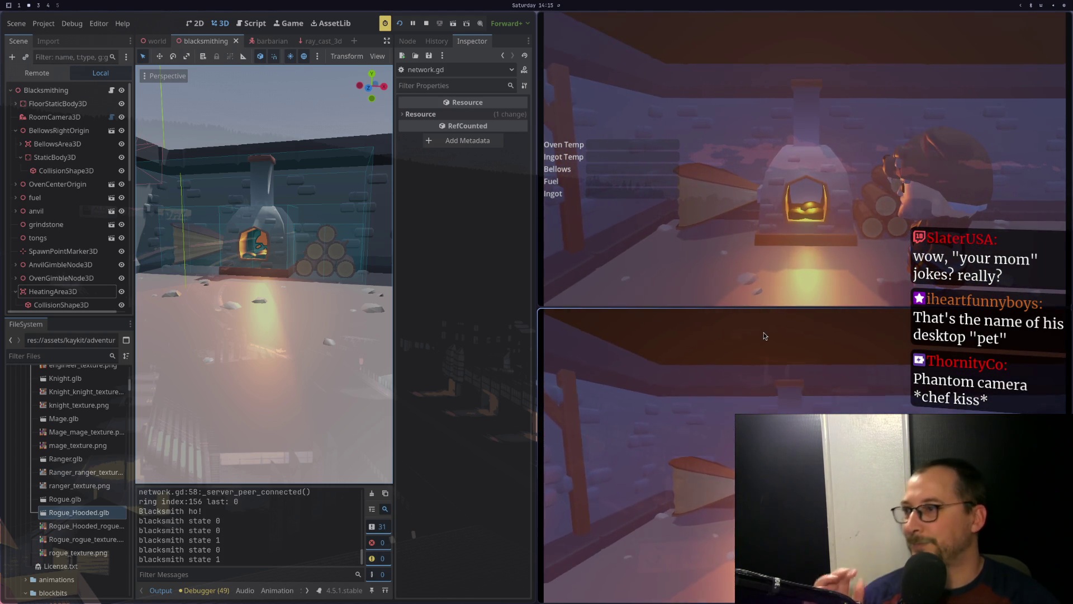
key("super+1")
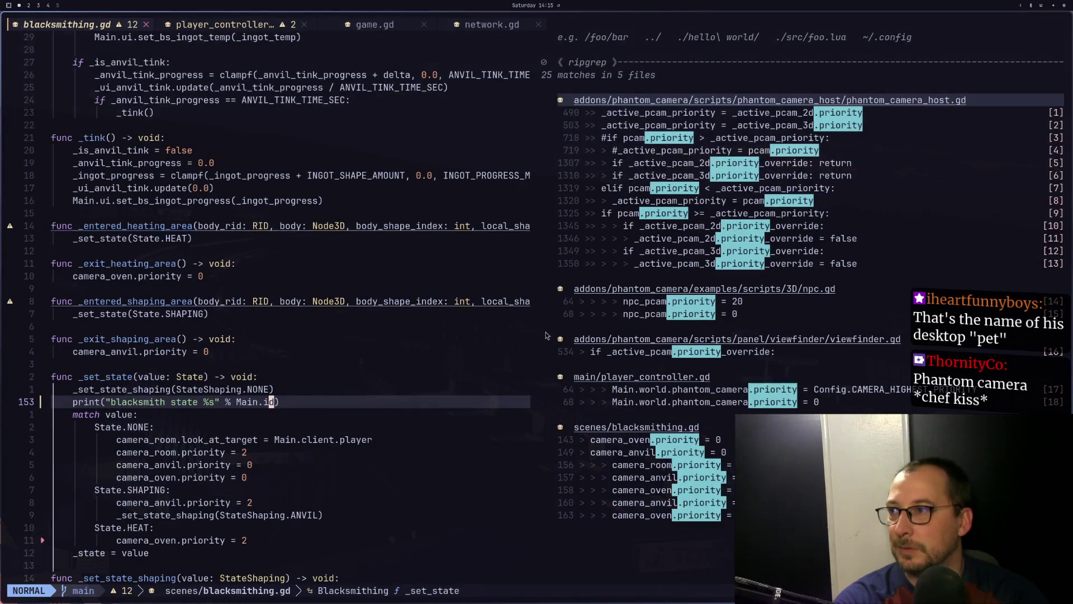
Delete the blacksmith state print line from _set_state in blacksmithing.gd and return to Godot
key("d")
key("d")
key("A")
key("Escape")
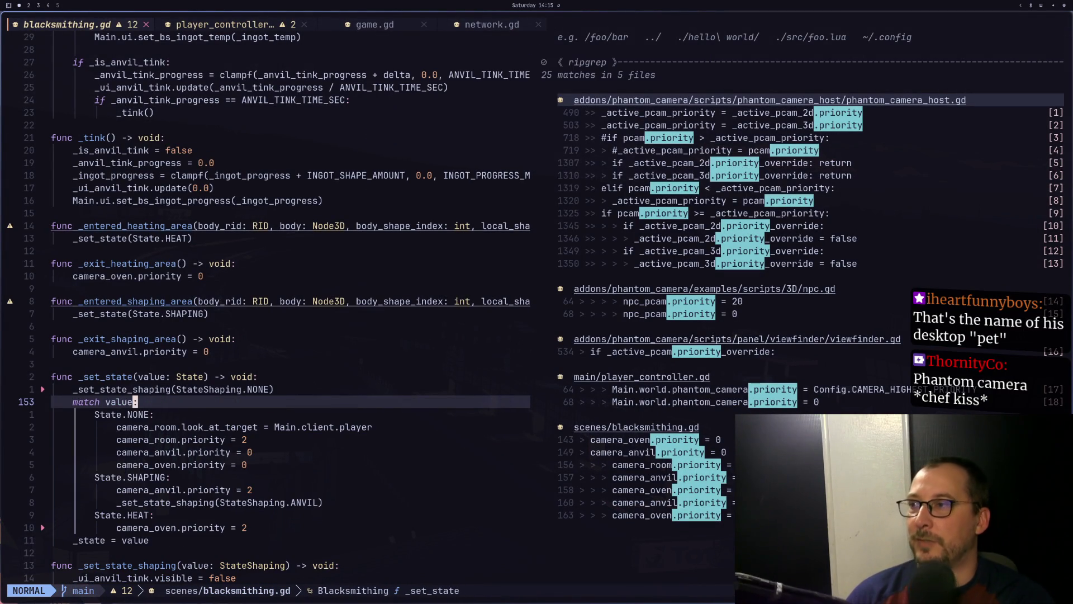
key("k")
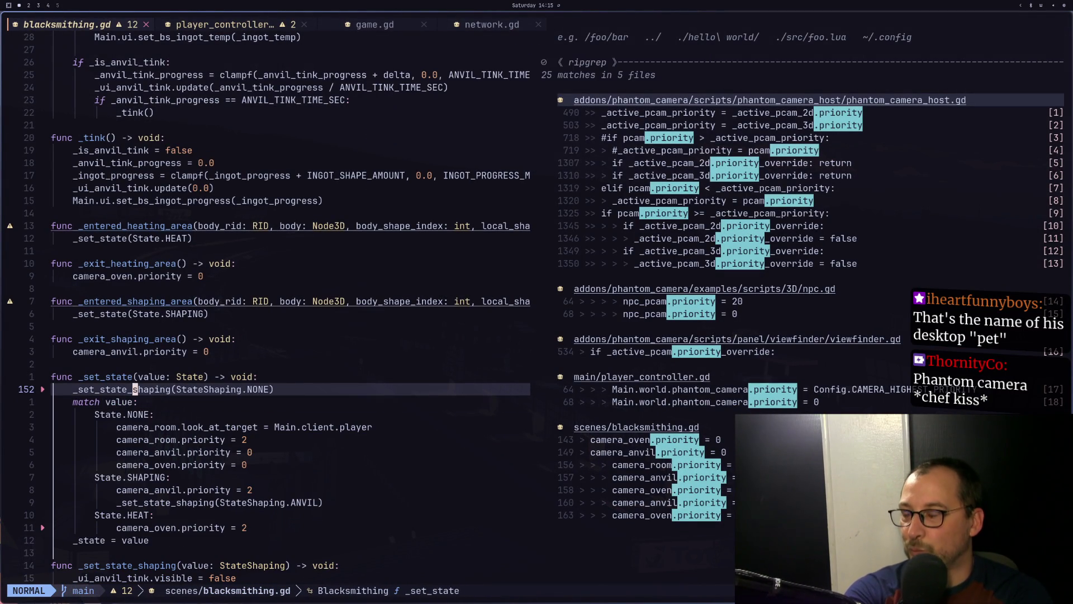
key("super+2")
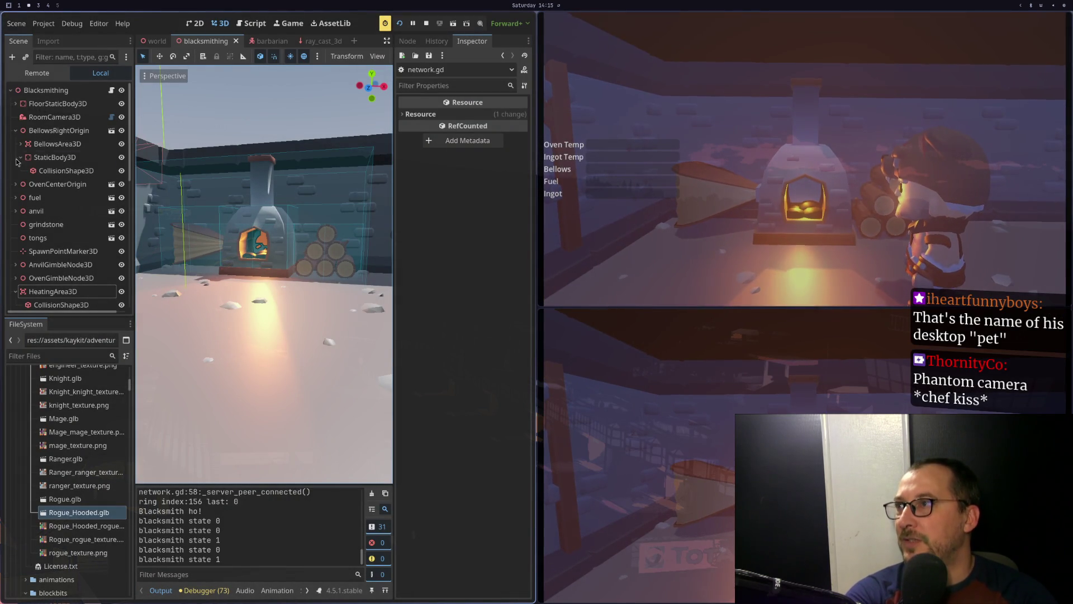
Open the Remote scene tree and inspect the client's player node 1
left_click(37, 73)
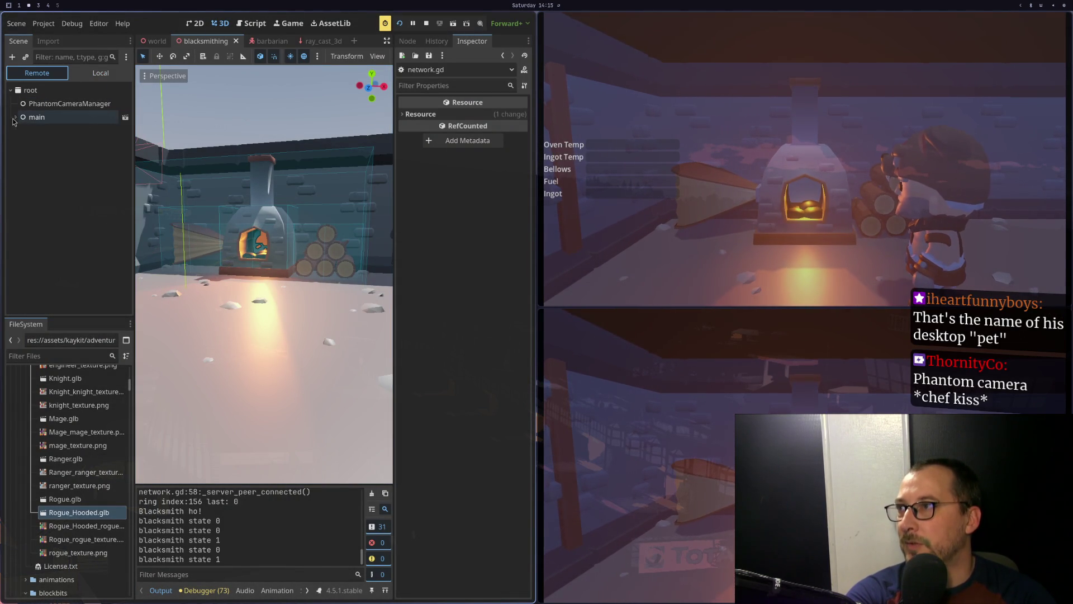
left_click(21, 211)
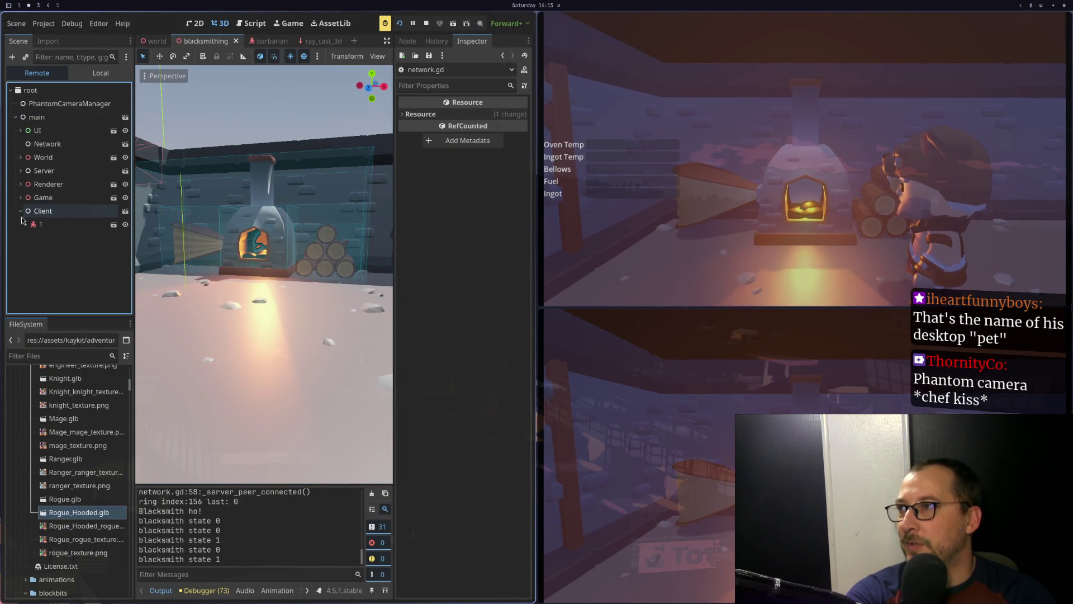
left_click(49, 224)
scroll(470, 365, "down", 10)
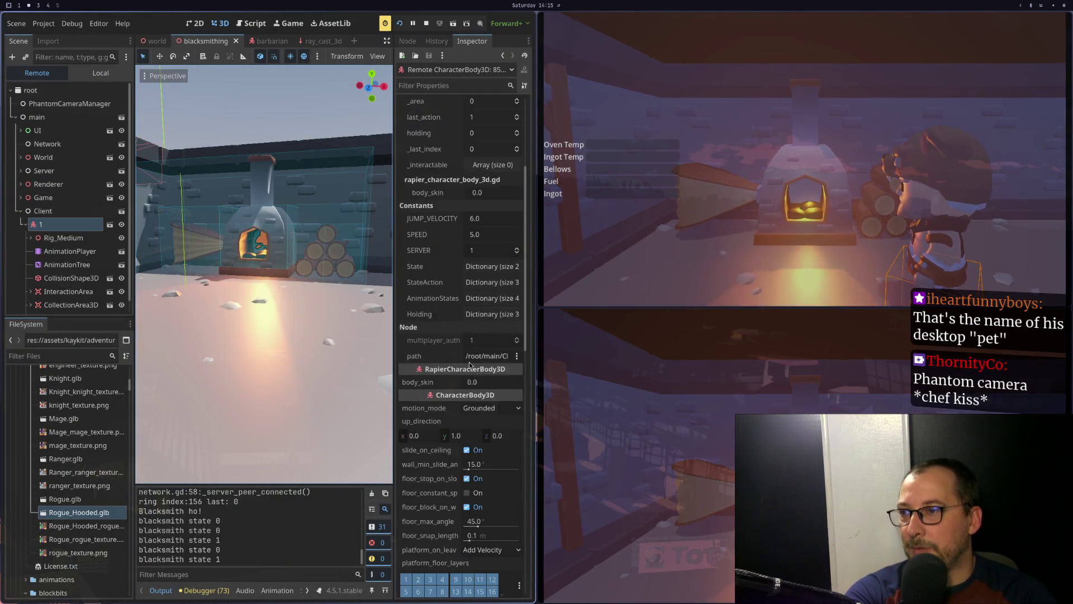
scroll(470, 365, "down", 3)
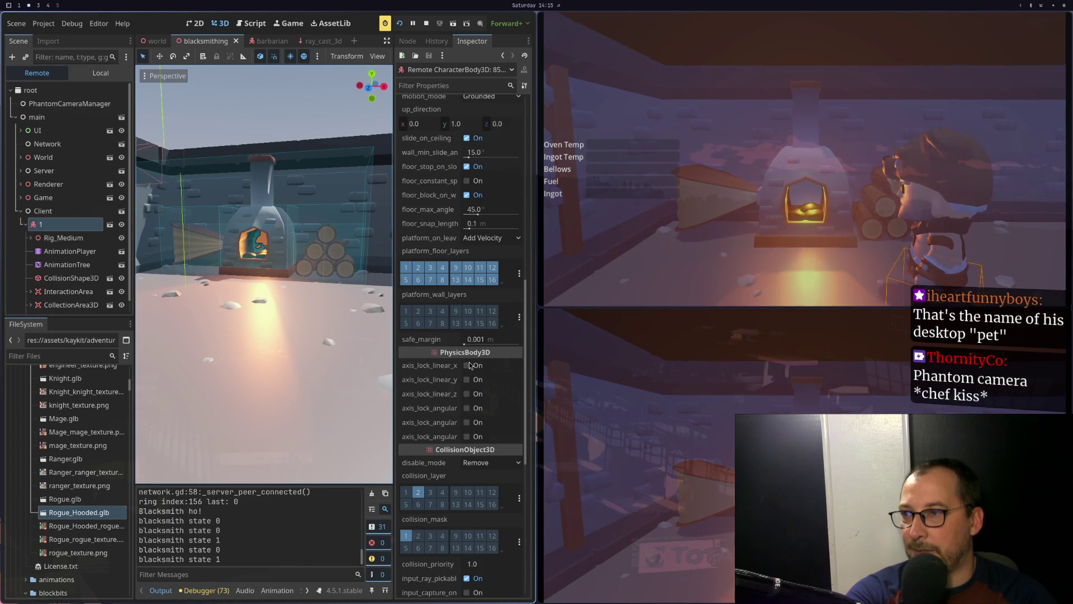
scroll(469, 363, "up", 2)
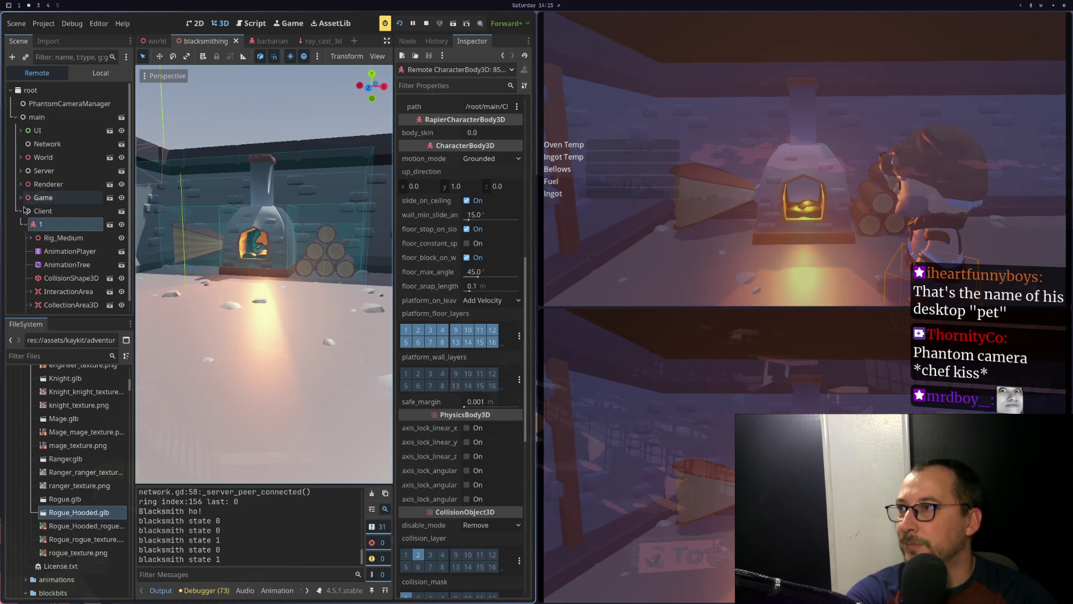
scroll(22, 205, "down", 1)
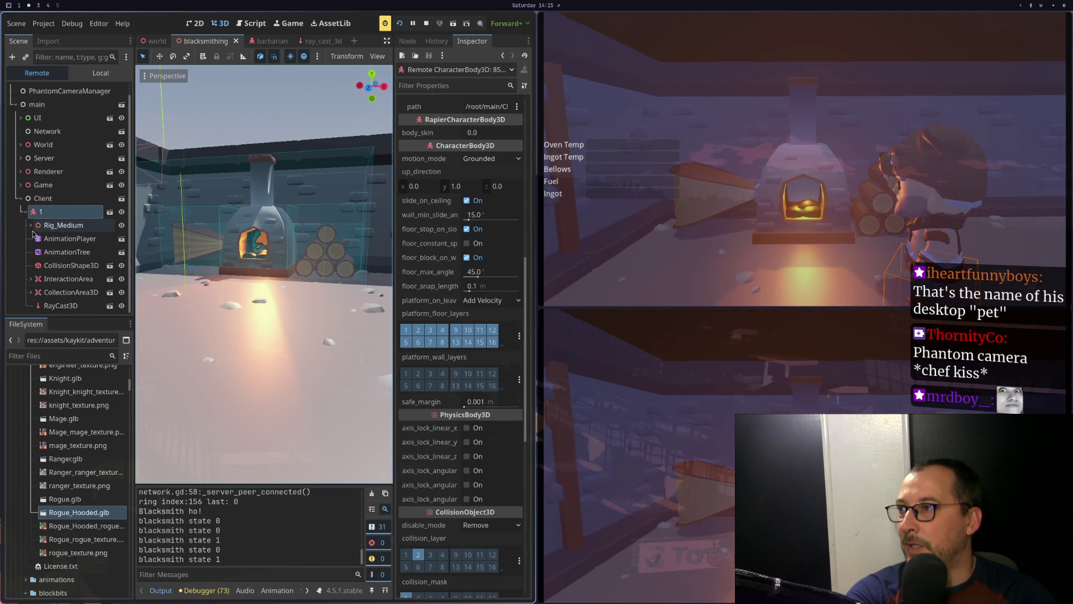
left_click(21, 158)
left_click(40, 174)
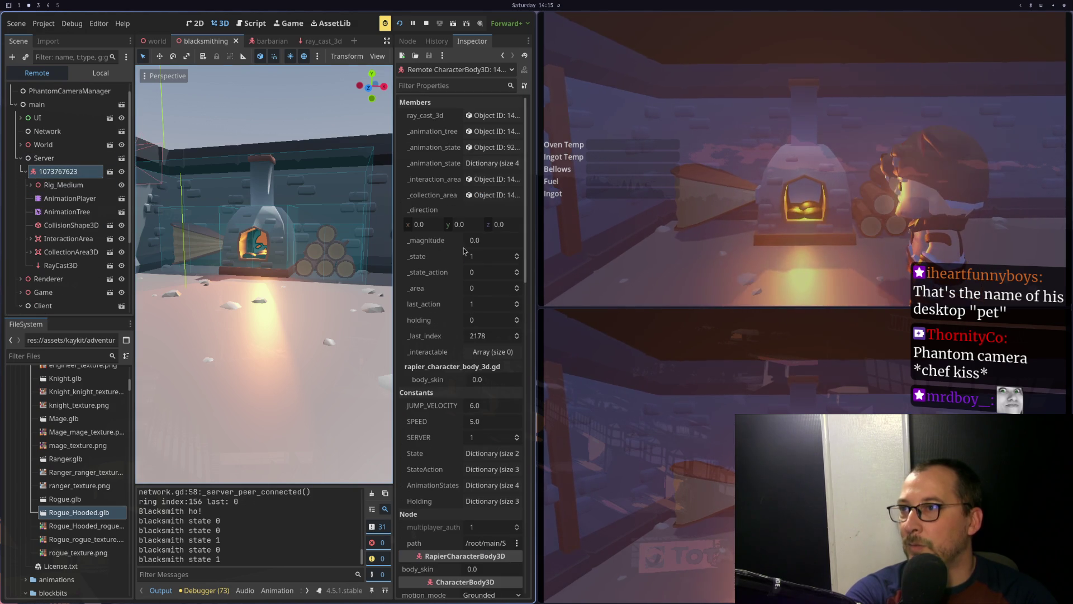
scroll(471, 267, "down", 15)
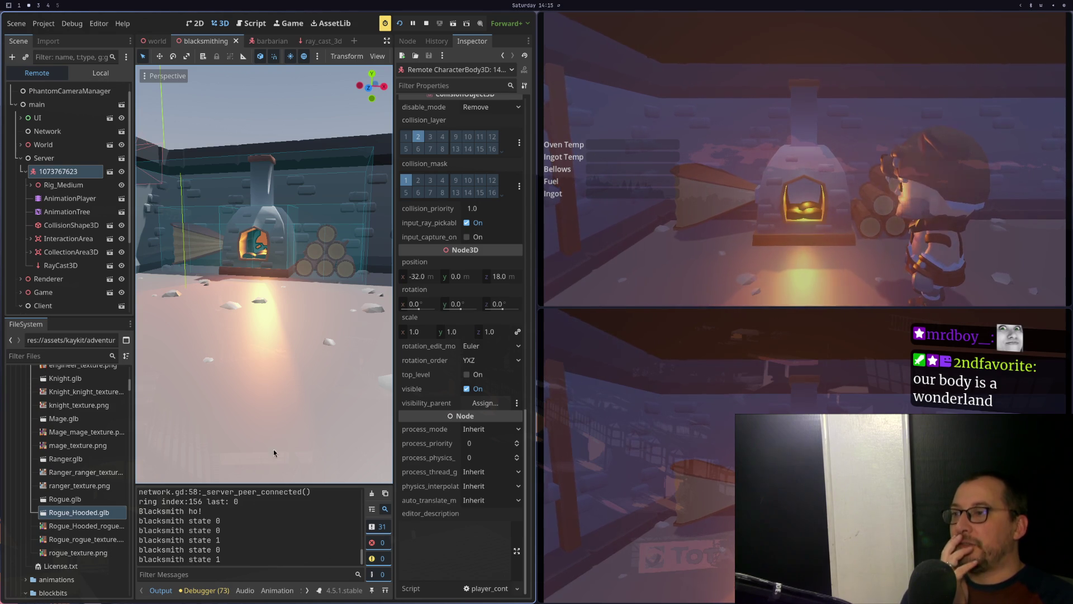
Switch the debugger to the second debug session
left_click(207, 590)
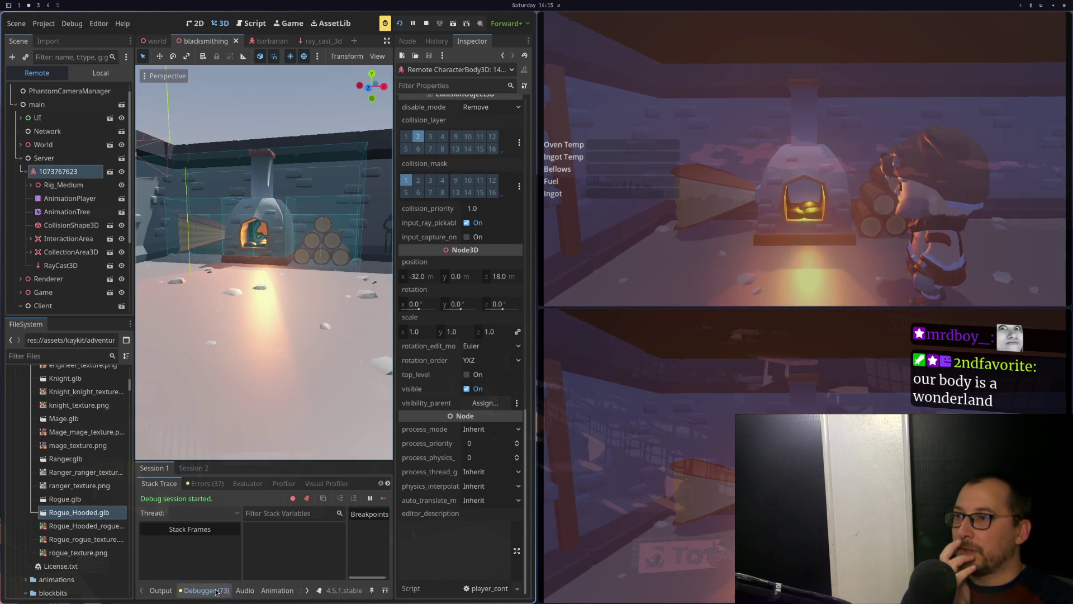
left_click(194, 467)
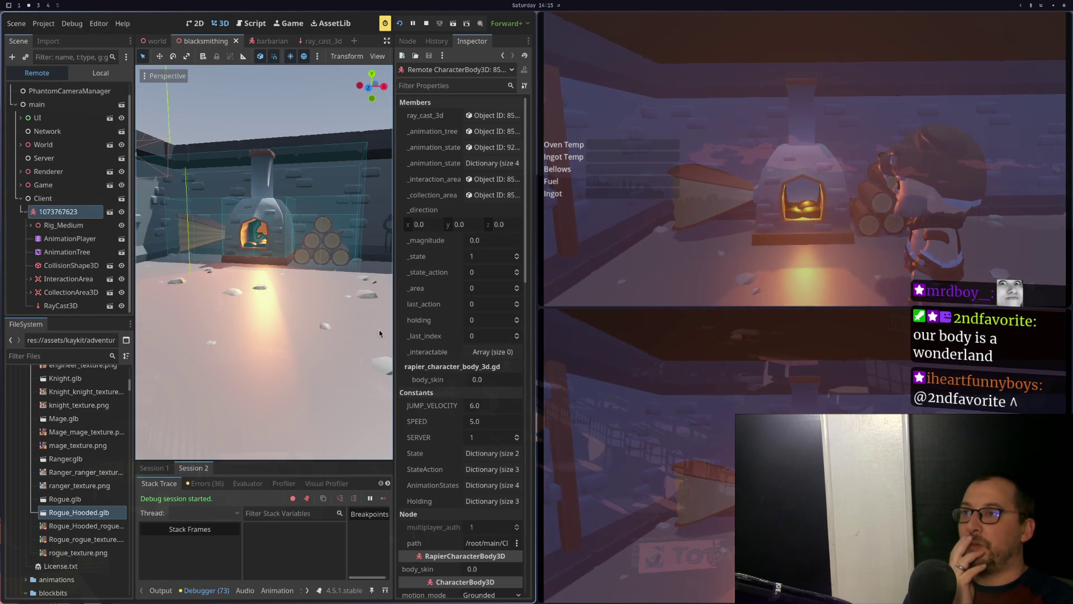
scroll(428, 402, "down", 5)
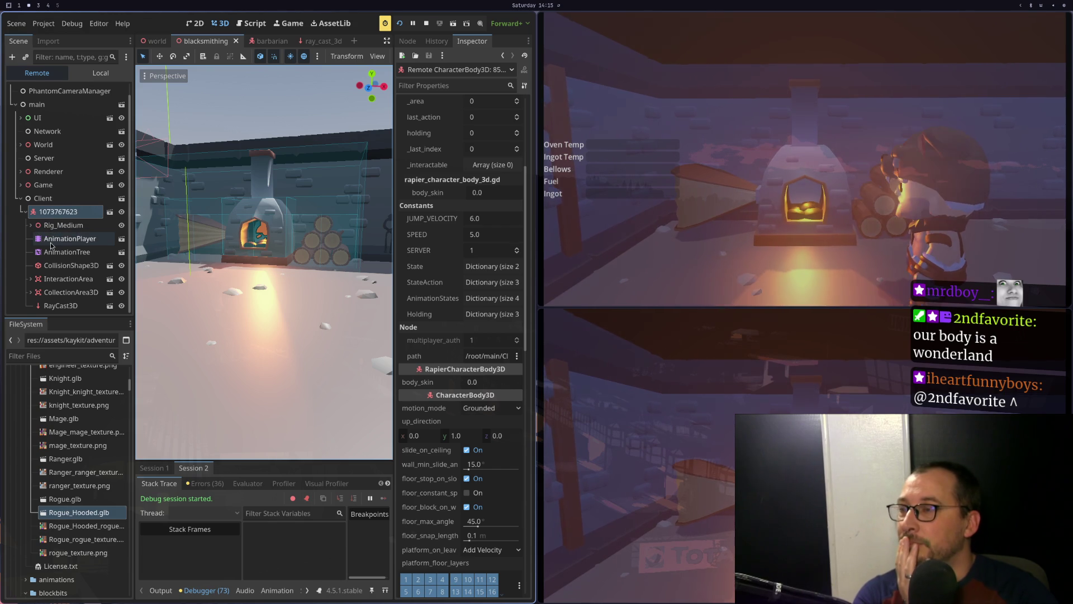
scroll(49, 241, "up", 1)
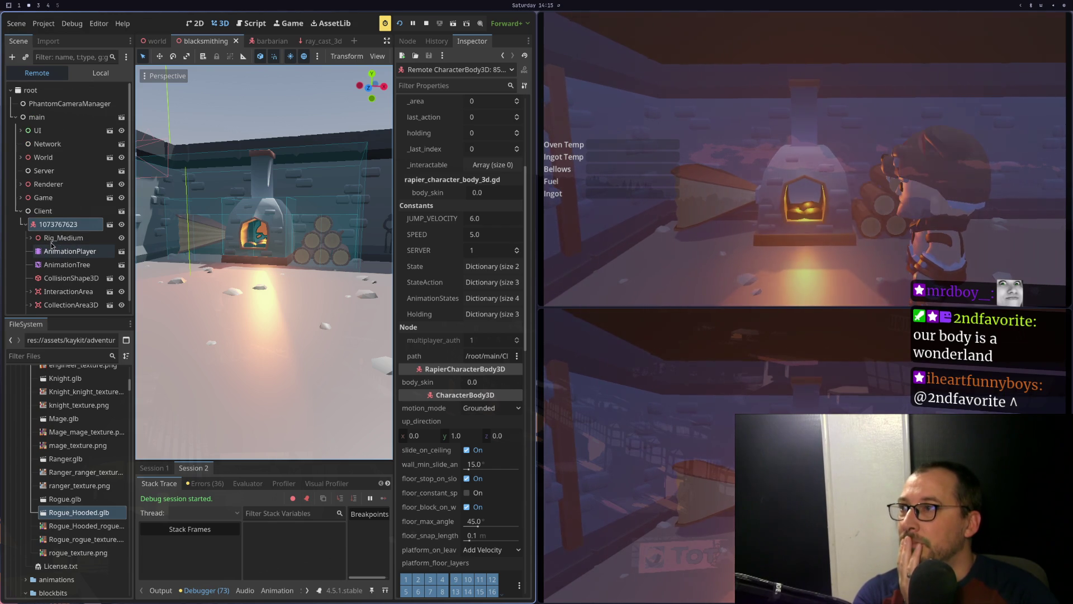
Inspect player node 1 under Renderer > Clients, view the Output log, and stop the game
left_click(19, 213)
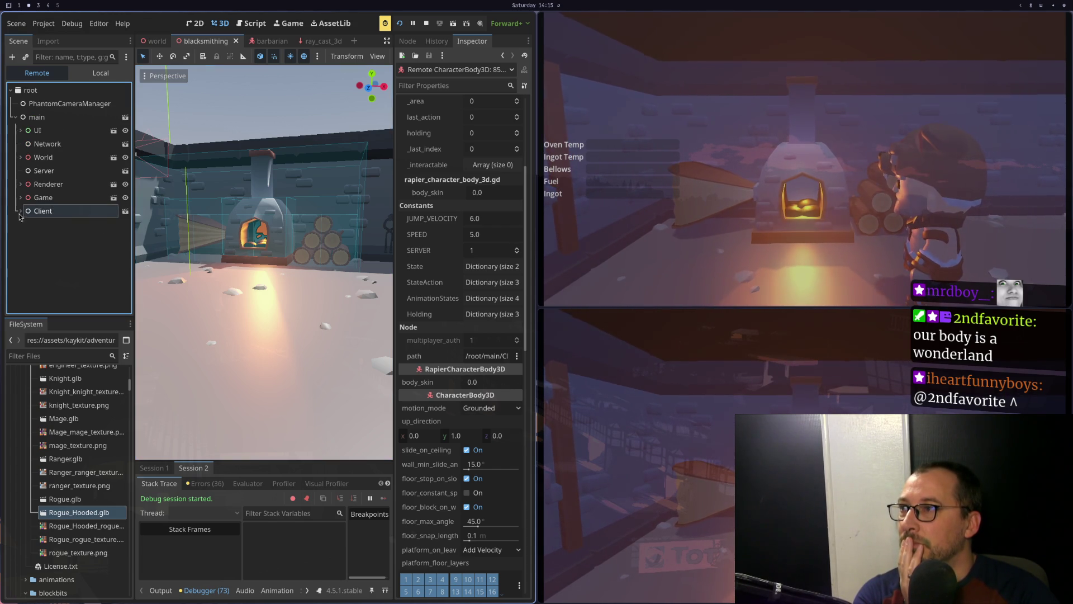
left_click(21, 184)
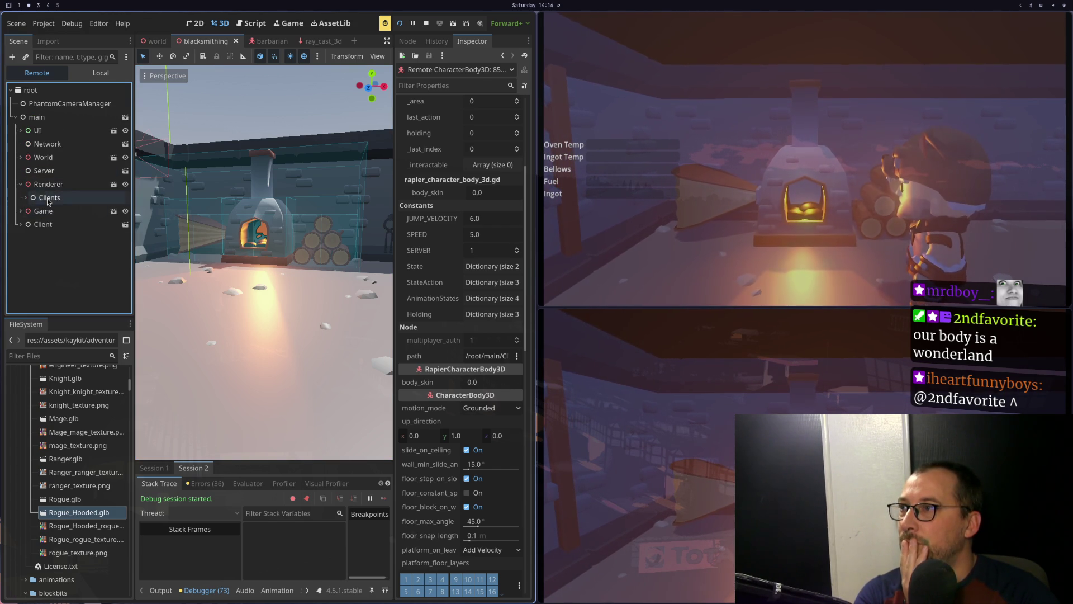
double_click(49, 197)
left_click(46, 211)
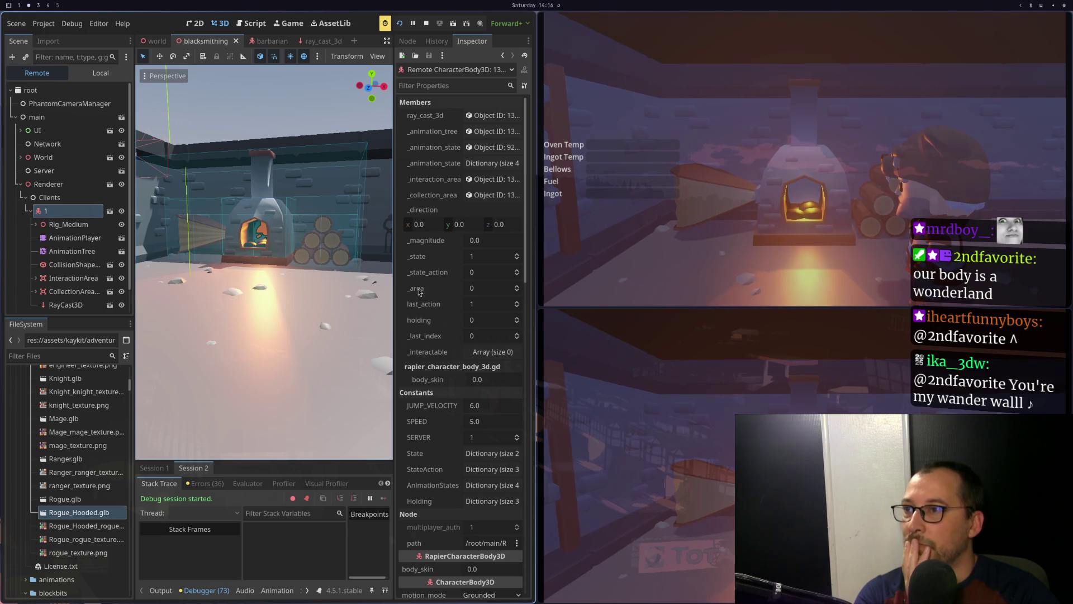
scroll(487, 312, "down", 5)
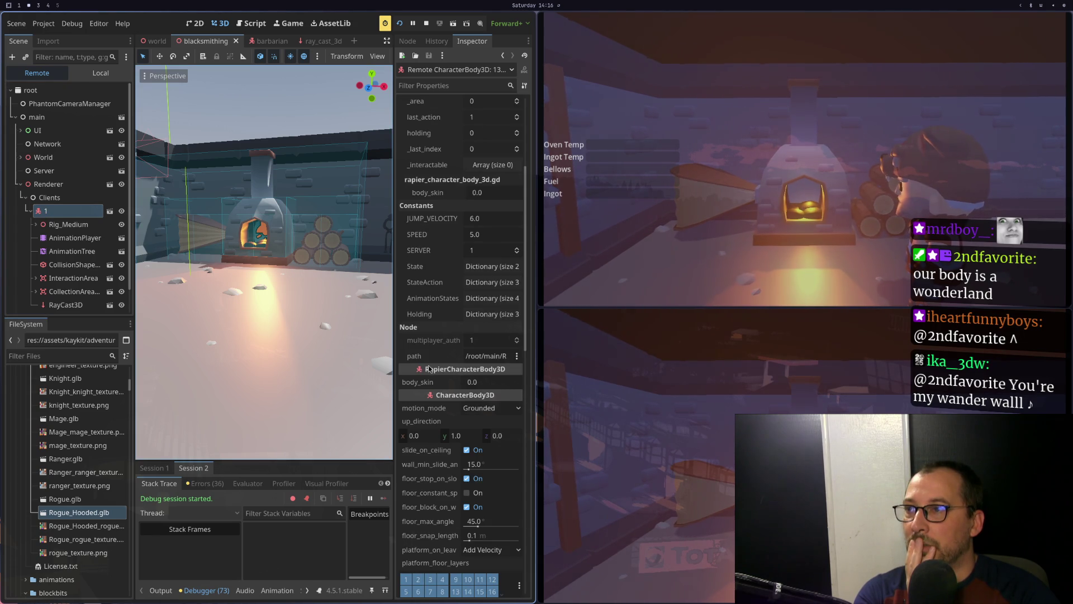
scroll(428, 366, "down", 12)
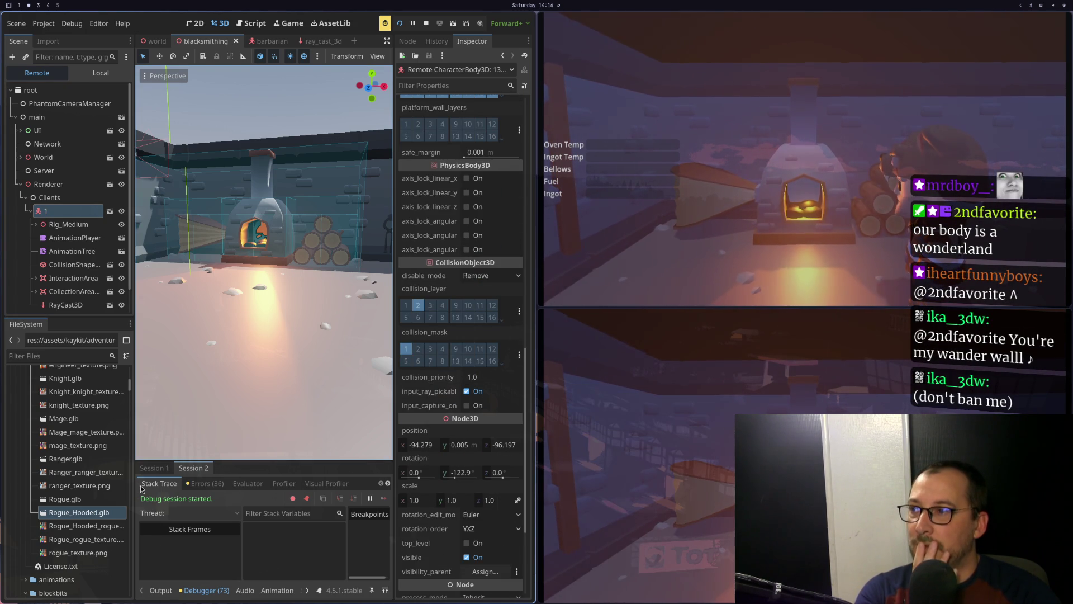
left_click(161, 591)
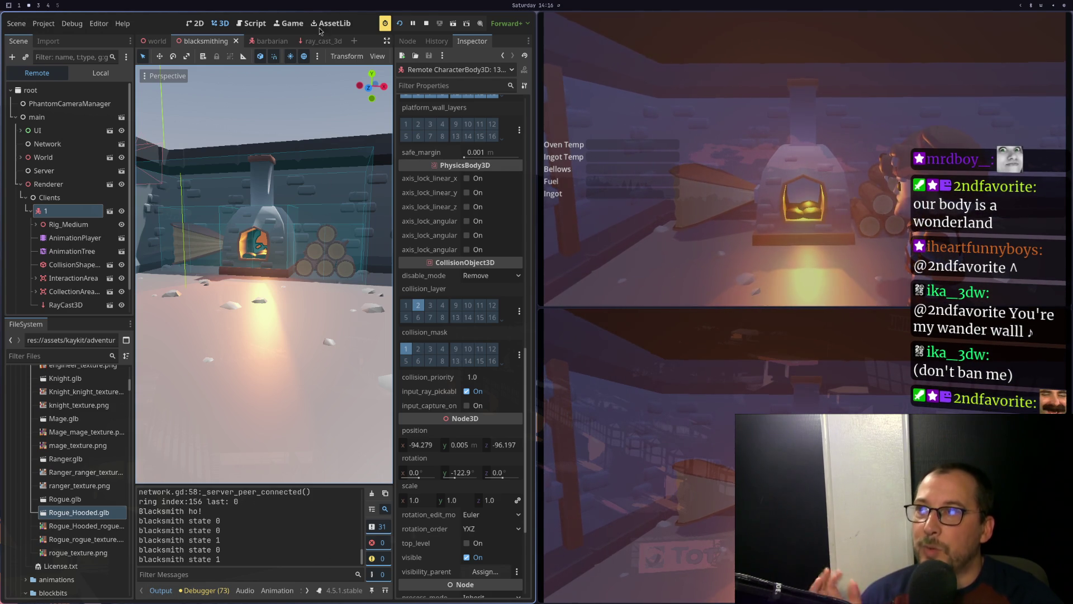
key("F8")
Switch to player_controller.gd and navigate to the BLACKSMITH print in _set_area
key("super+1")
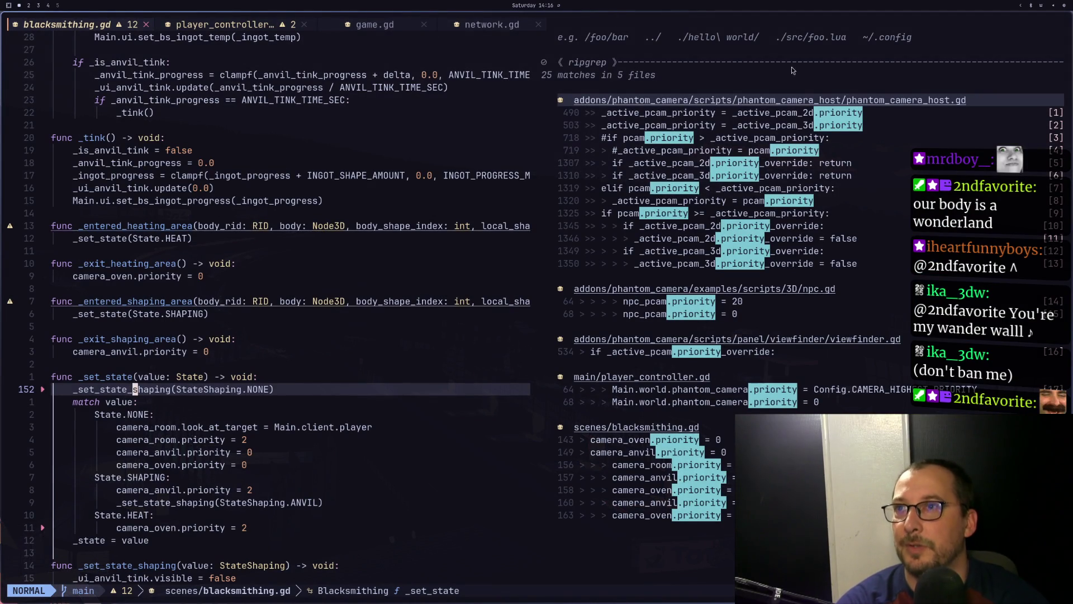
key("Escape")
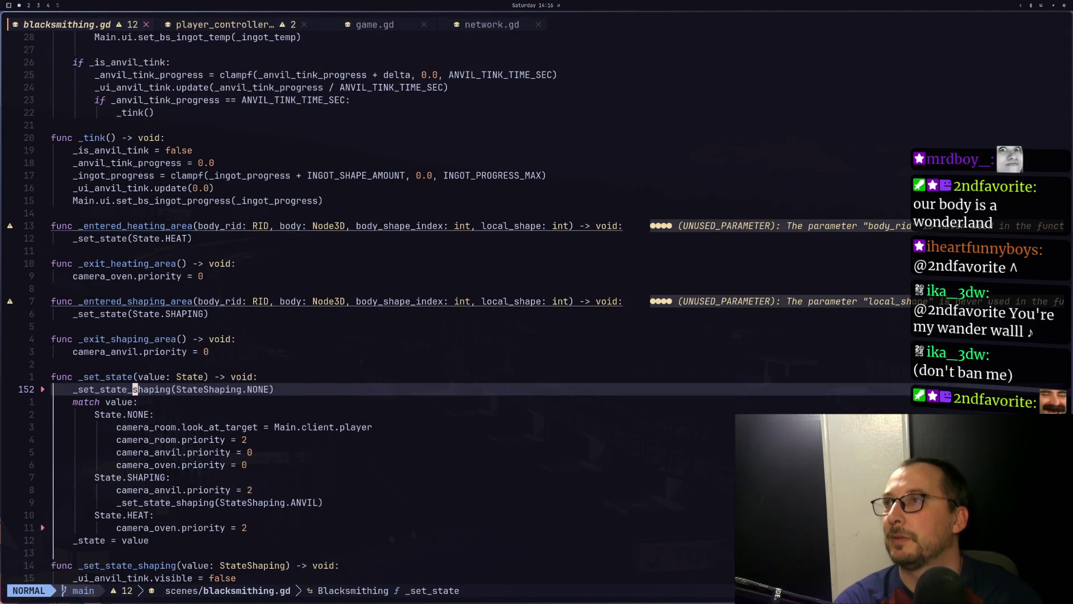
key("shift+l")
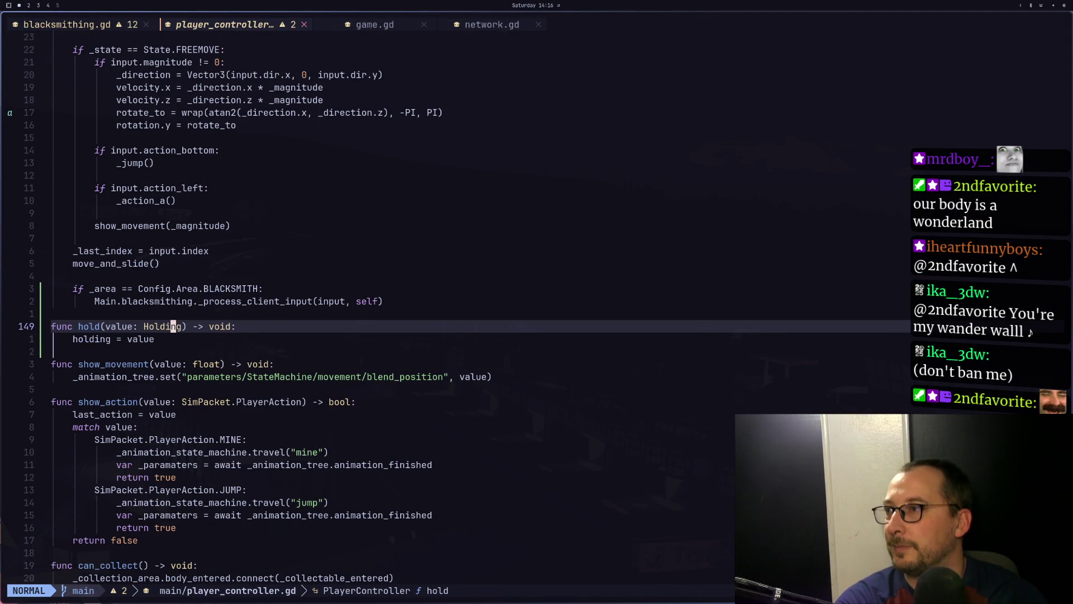
key("k")
key("ctrl+u")
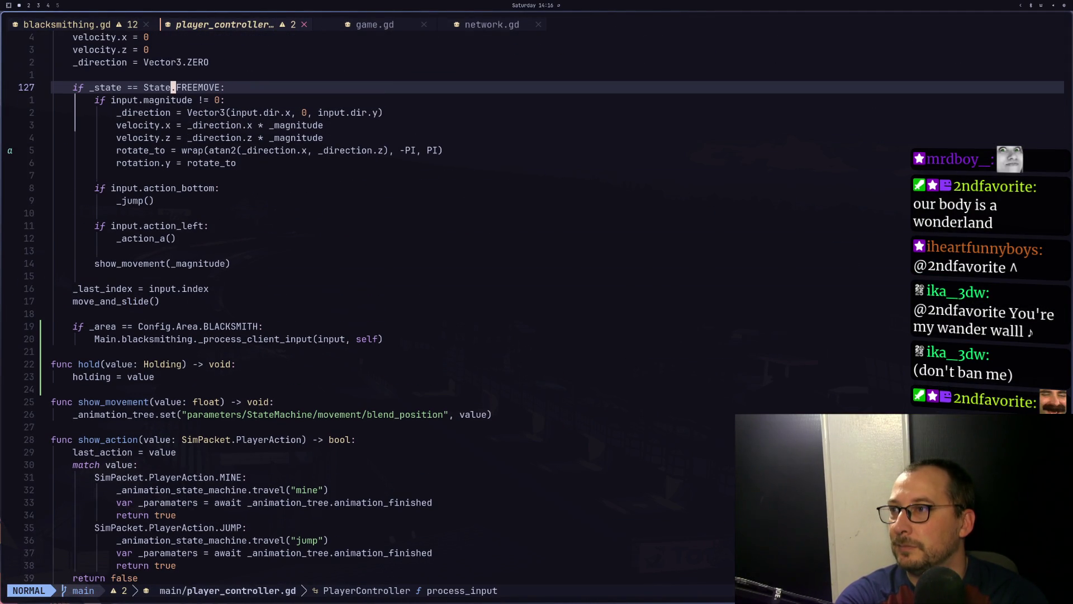
key("ctrl+o")
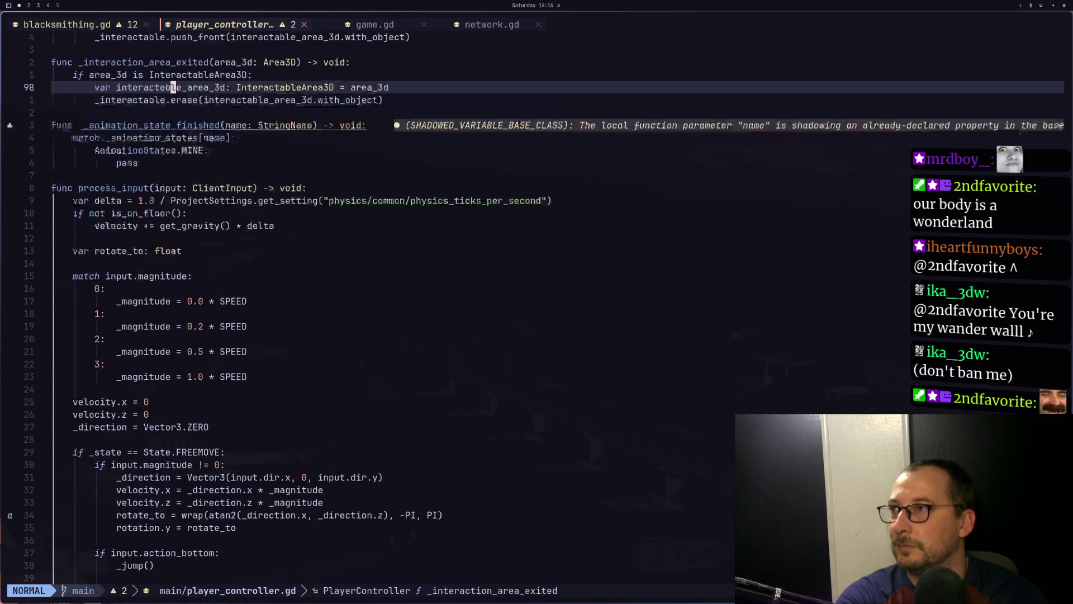
key("ctrl+o")
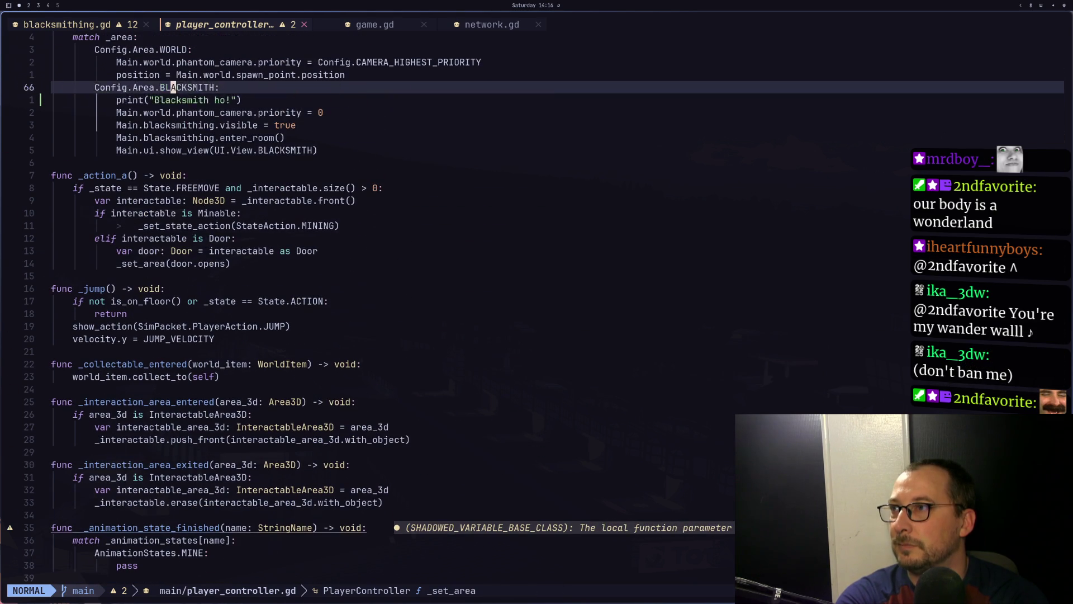
key("ctrl+o")
key("ctrl+d")
key("ctrl+d")
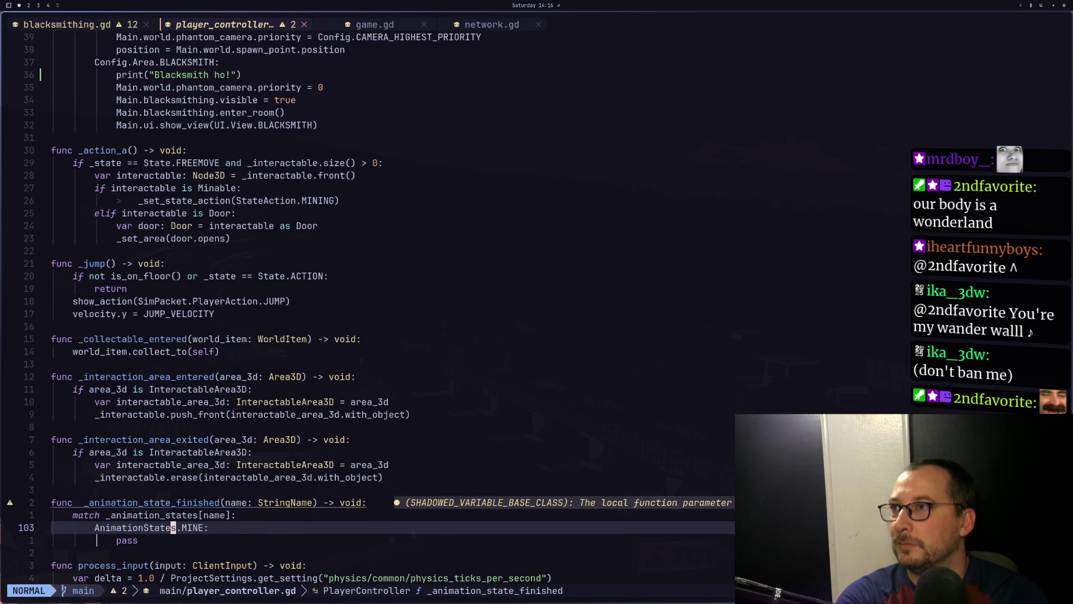
key("ctrl+d")
key("ctrl+o")
key("ctrl+o")
key("ctrl+o")
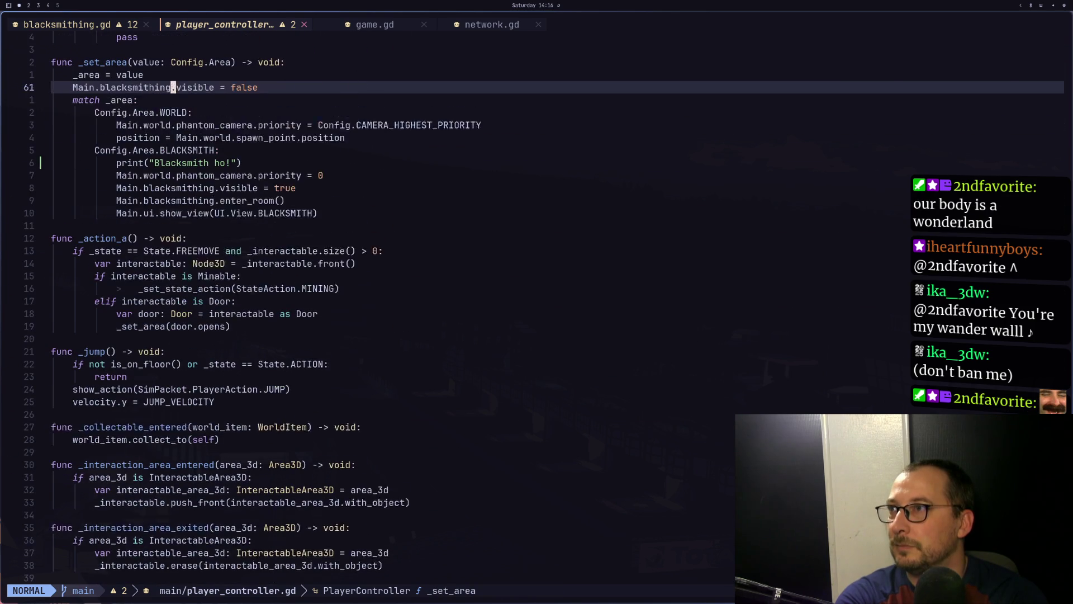
key("ctrl+o")
key("ctrl+o")
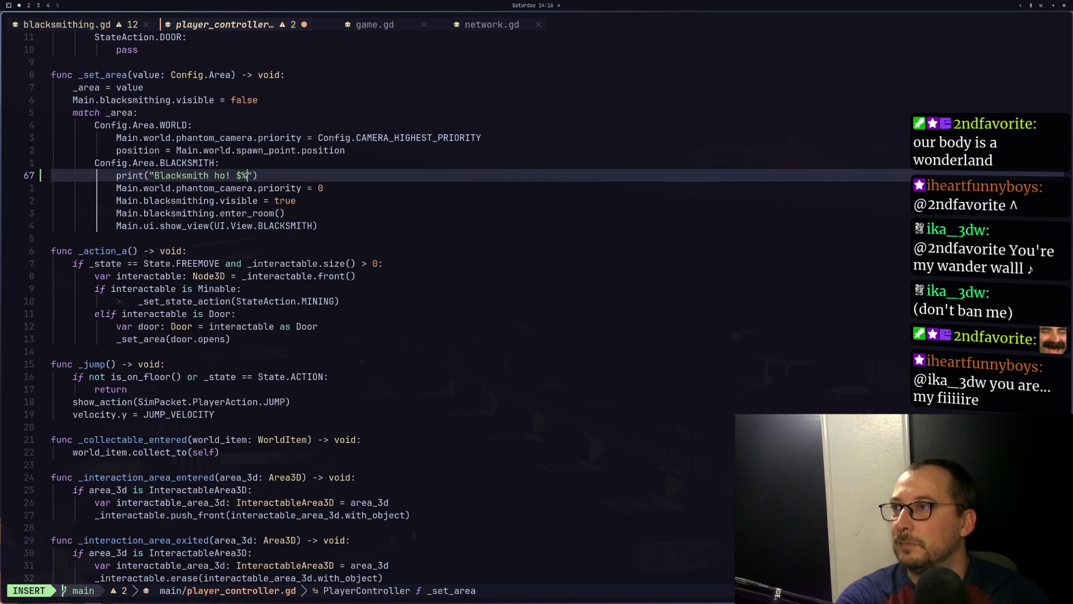
Change the print to "Blacksmith ho! %s" formatted with Main.id and save player_controller.gd
key("A")
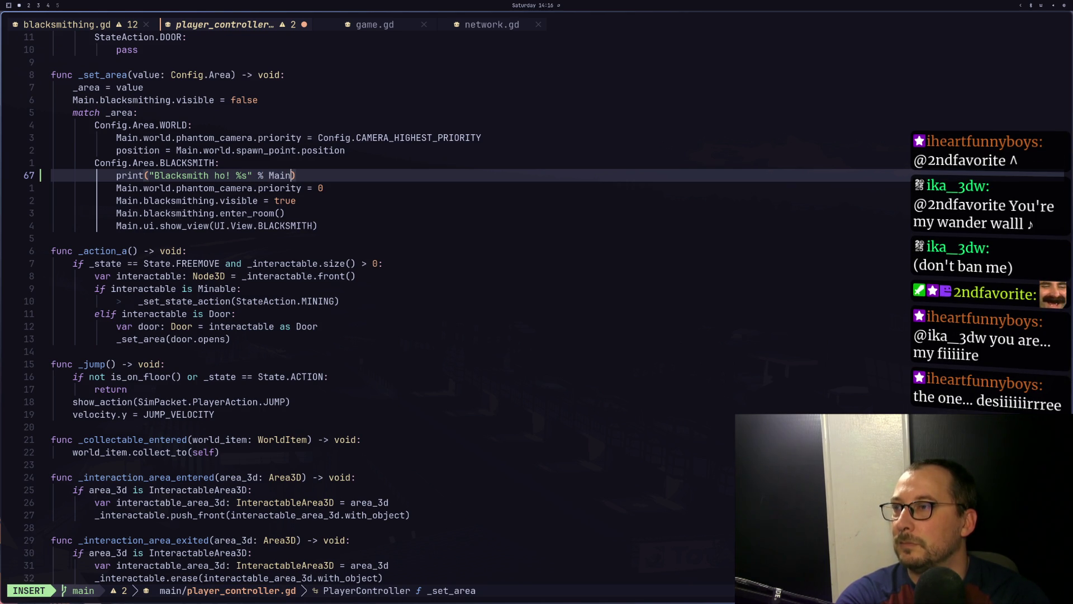
type(".id")
key("Escape")
key("colon")
key("Escape")
type(":w")
key("Return")
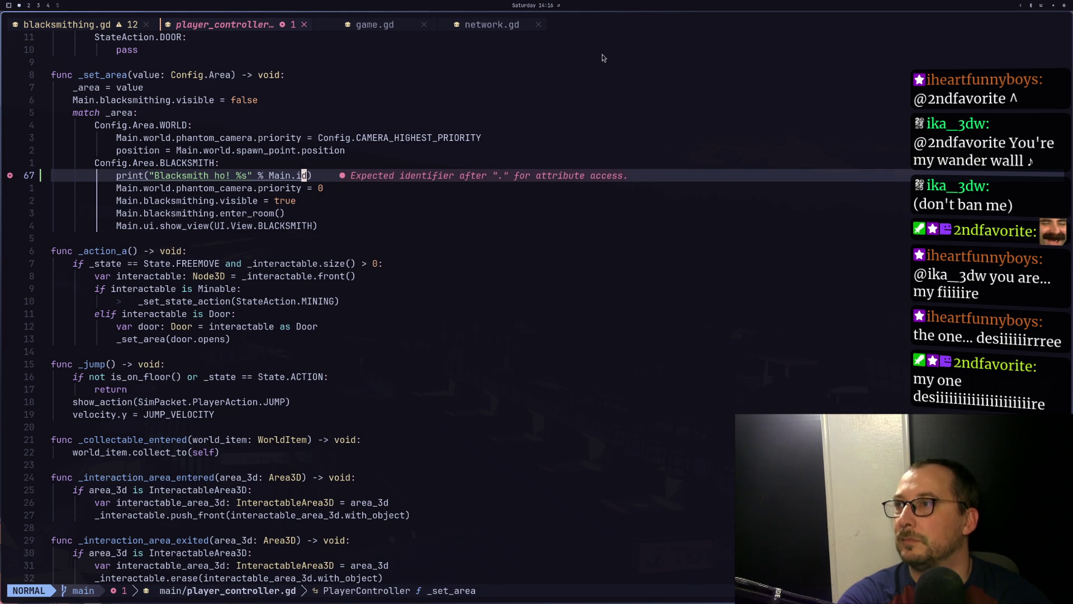
key("super+2")
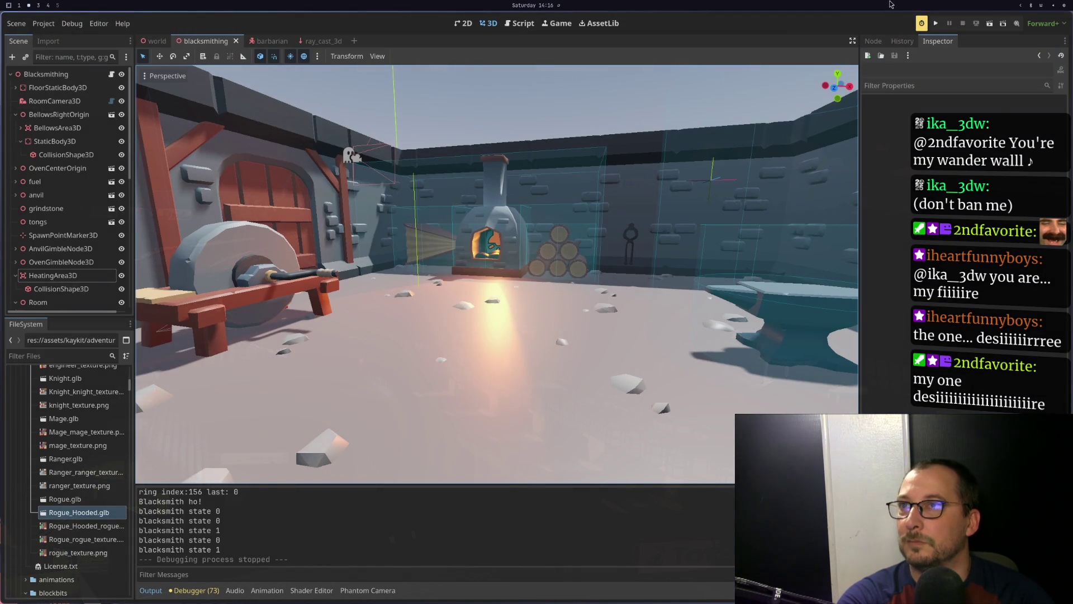
Run the project, start the server, connect the client, and walk into the blacksmith room
left_click(935, 24)
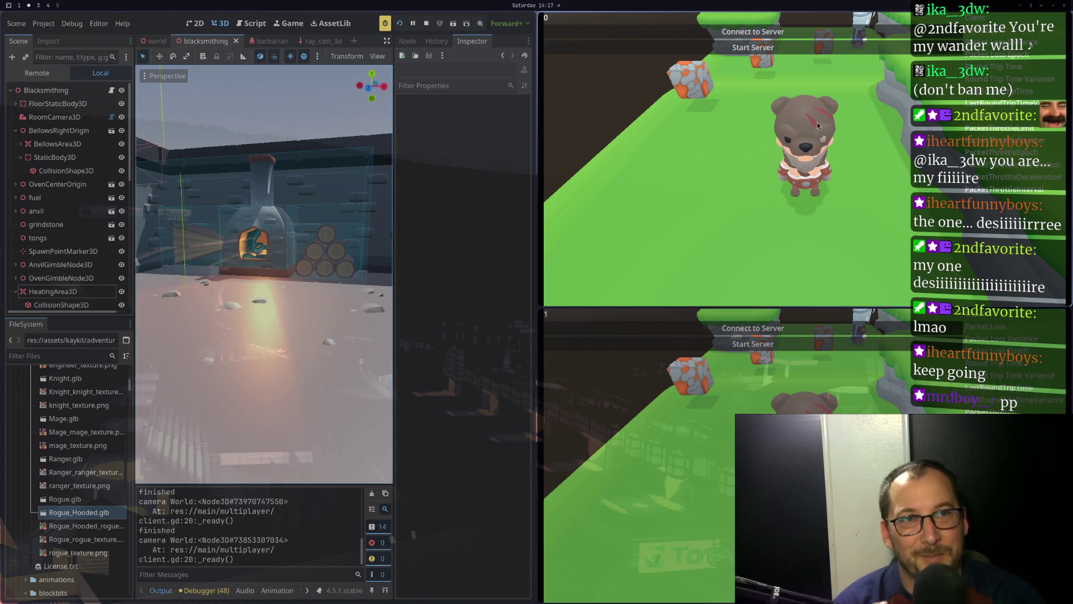
left_click(736, 46)
left_click(711, 328)
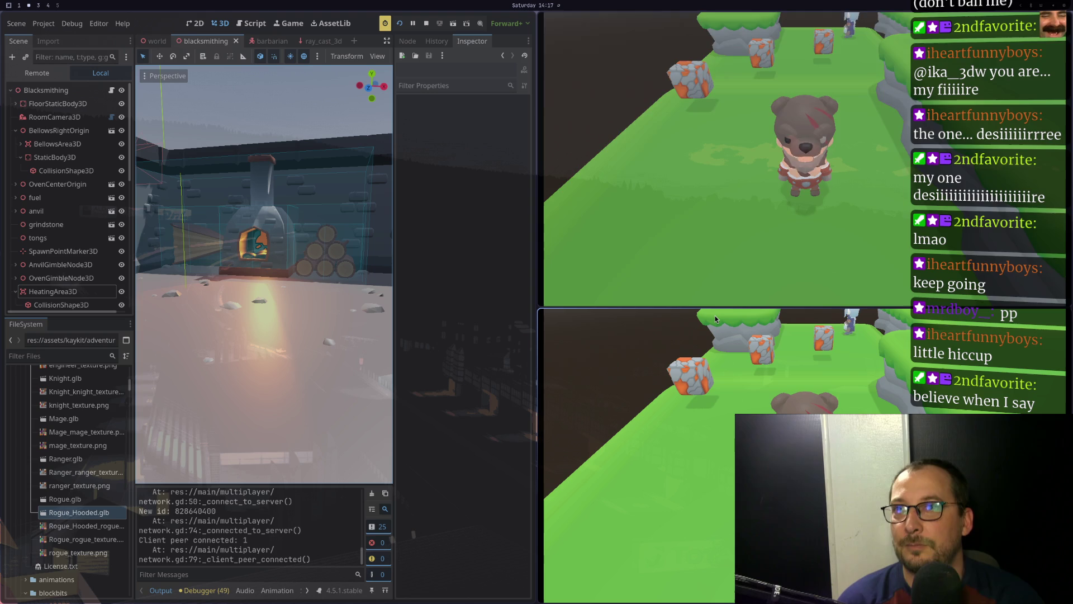
key("w")
key("w")
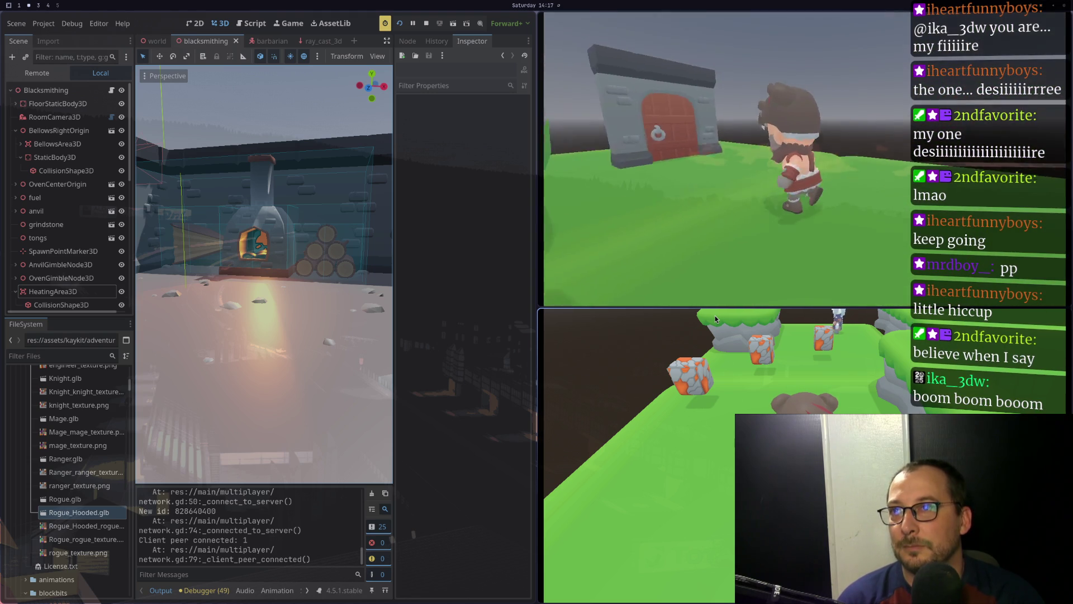
key("w")
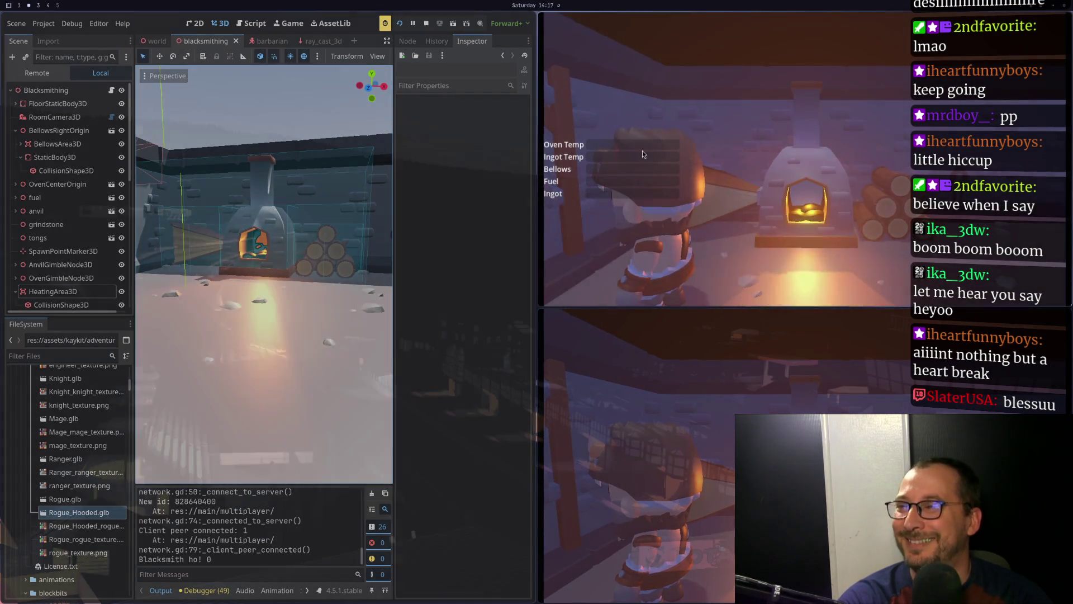
Comment out the phantom camera priority line in _set_area, save, and rerun the game
key("super+1")
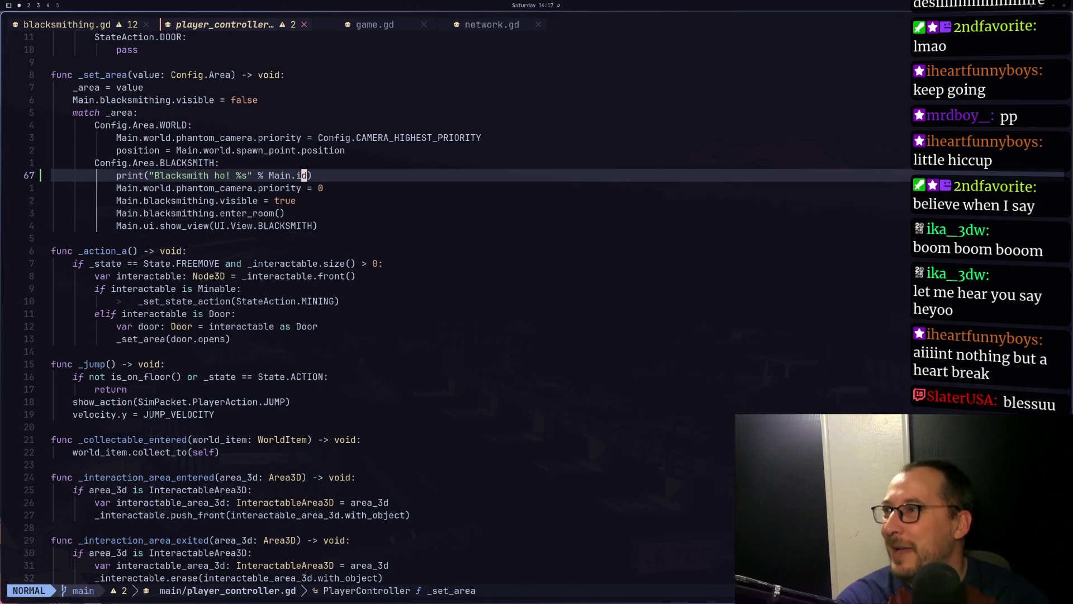
key("j")
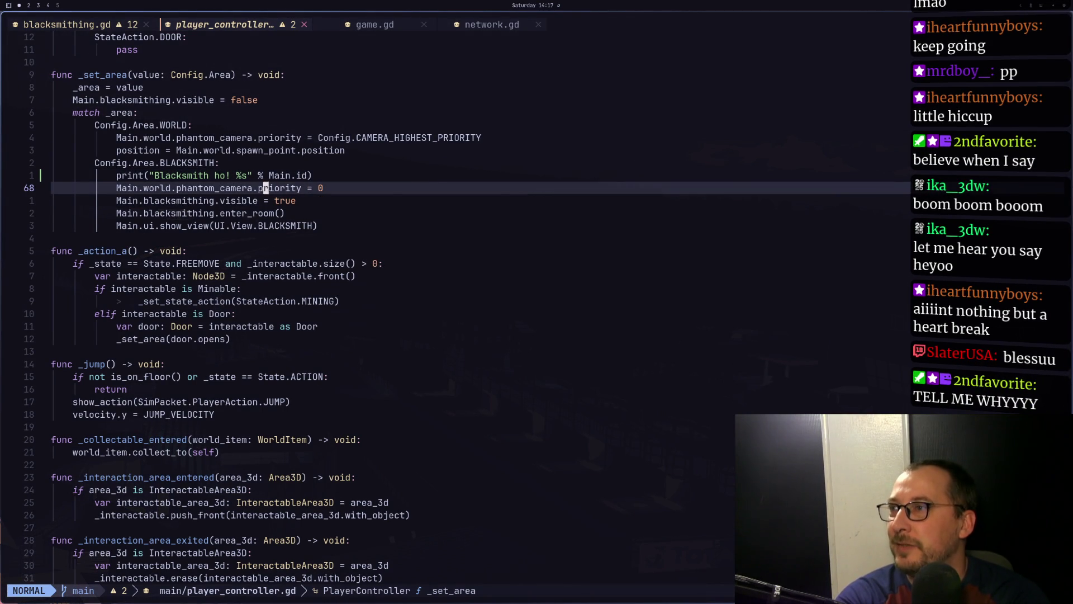
key("Escape")
type(":w")
key("Return")
key("super+2")
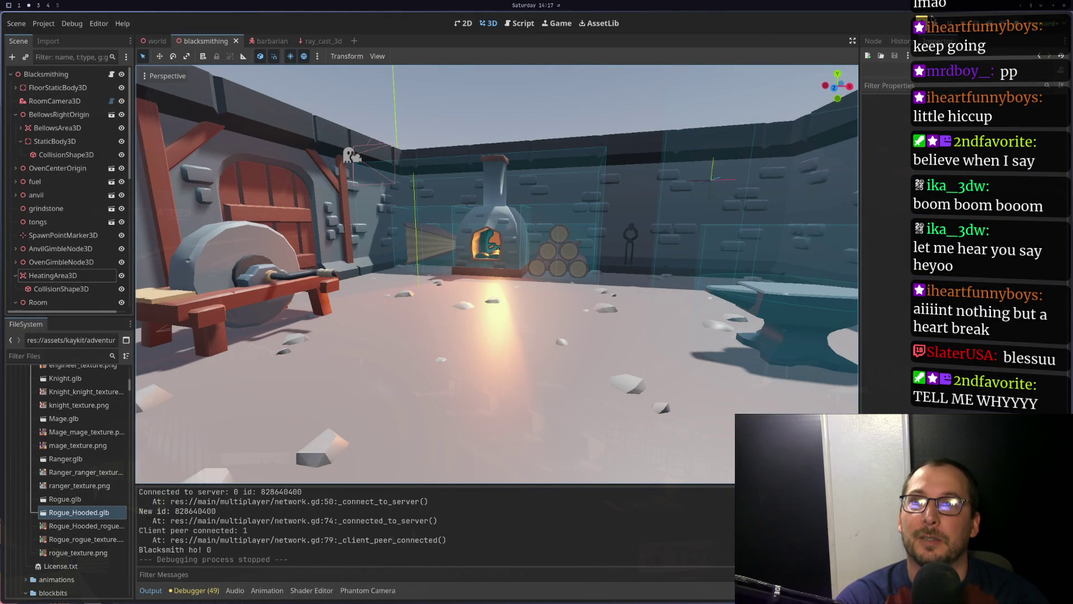
key("F5")
Host and join to test room entry, then uncomment the camera priority line, save, and rerun
left_click(690, 54)
left_click(688, 327)
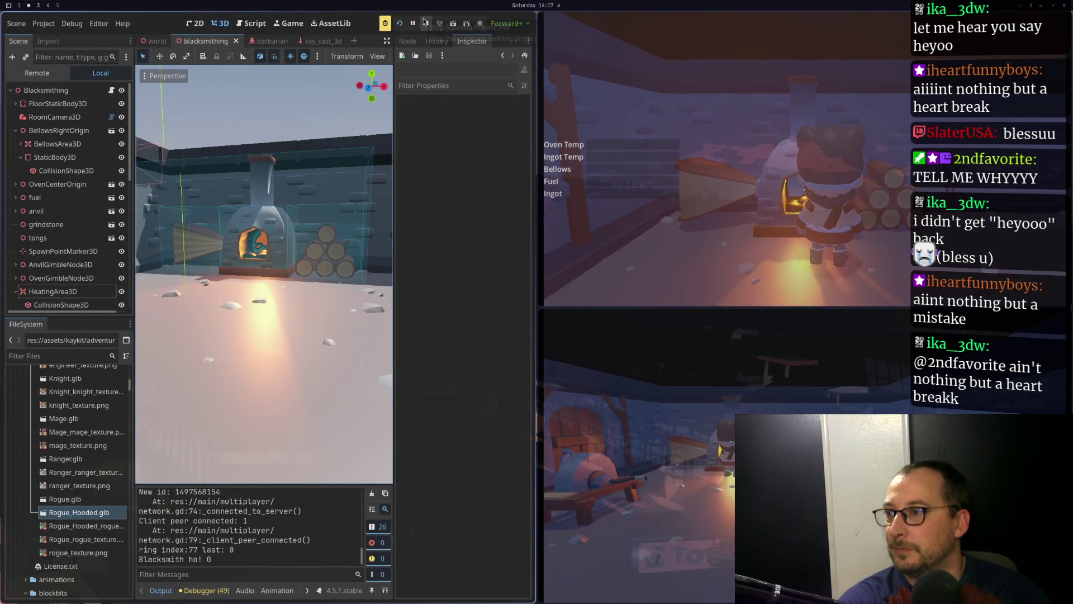
key("super+1")
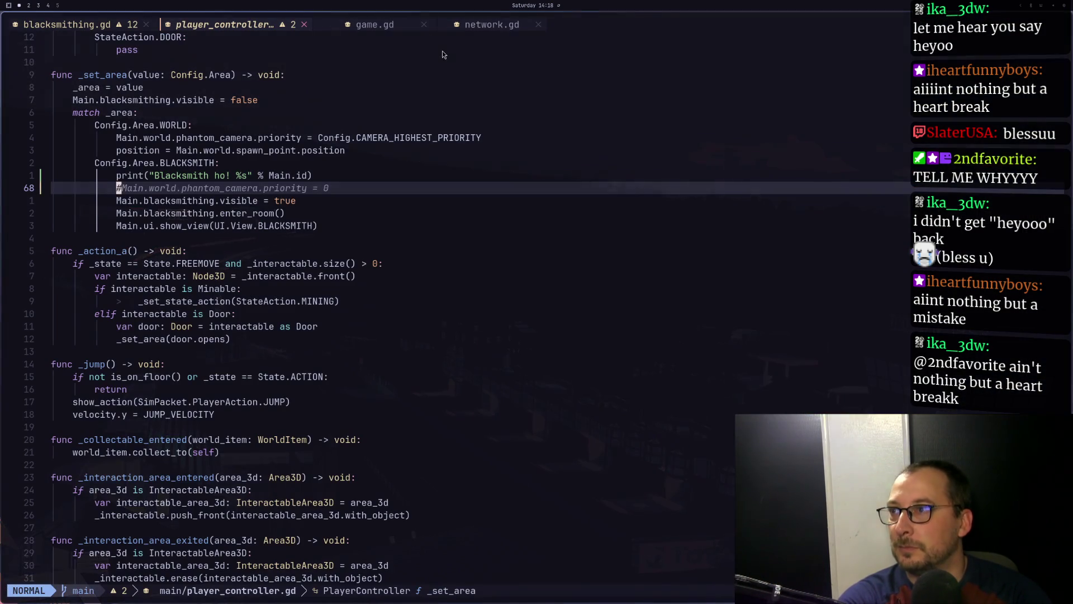
key("V")
type("gc")
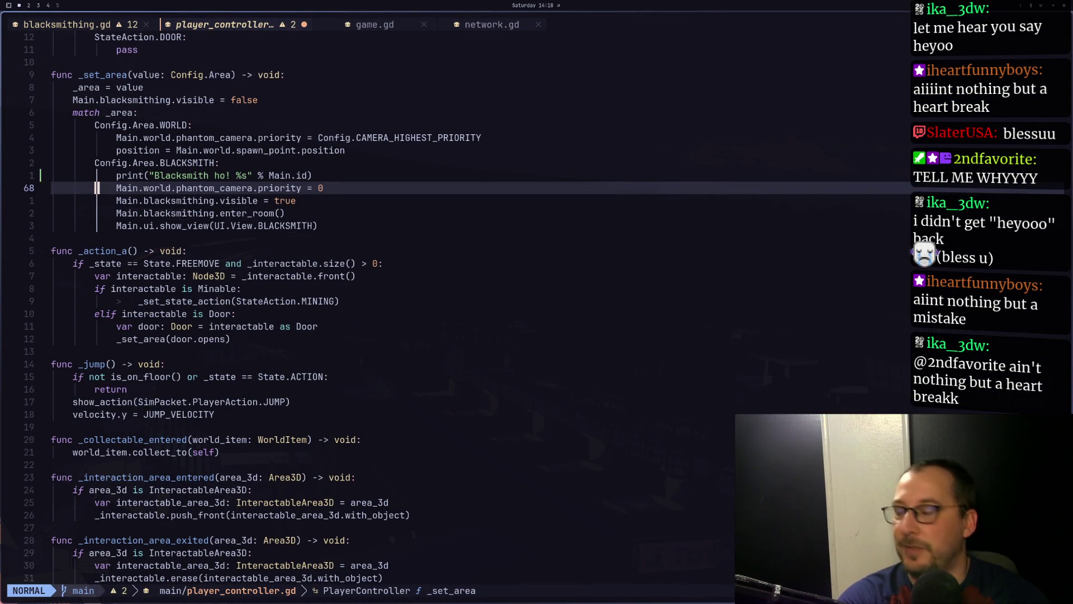
type(":w")
key("Return")
key("super+2")
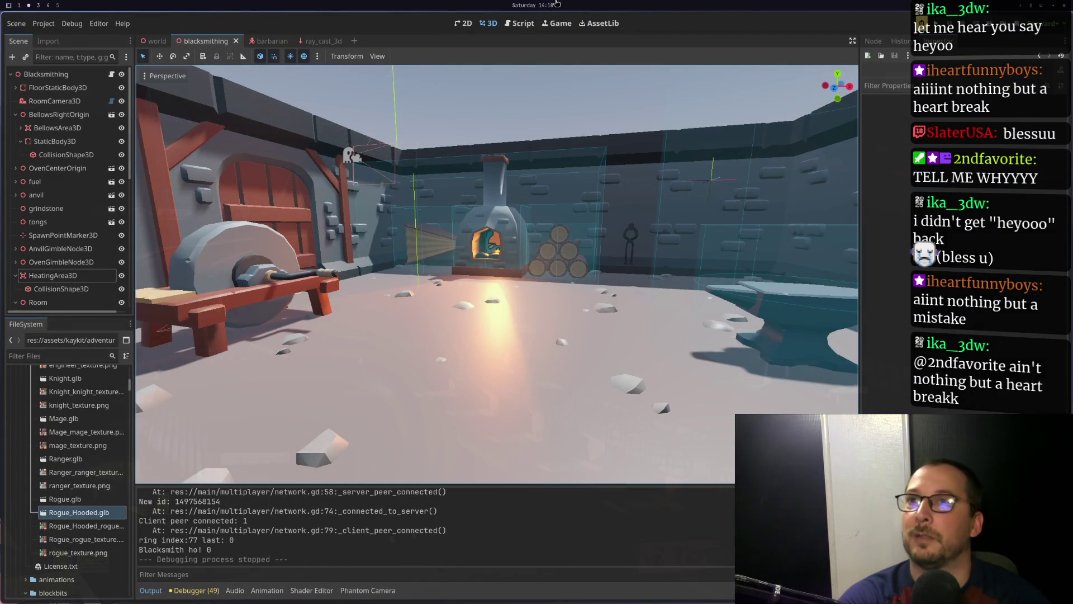
key("F5")
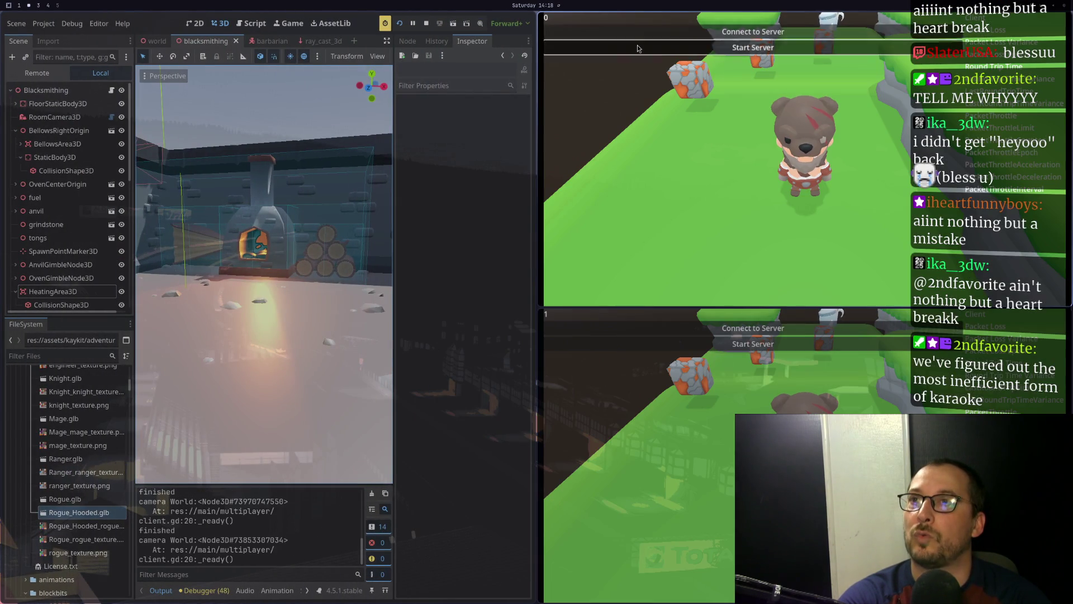
Host and join the game, walk the character up to the oven, and stop the run
left_click(753, 47)
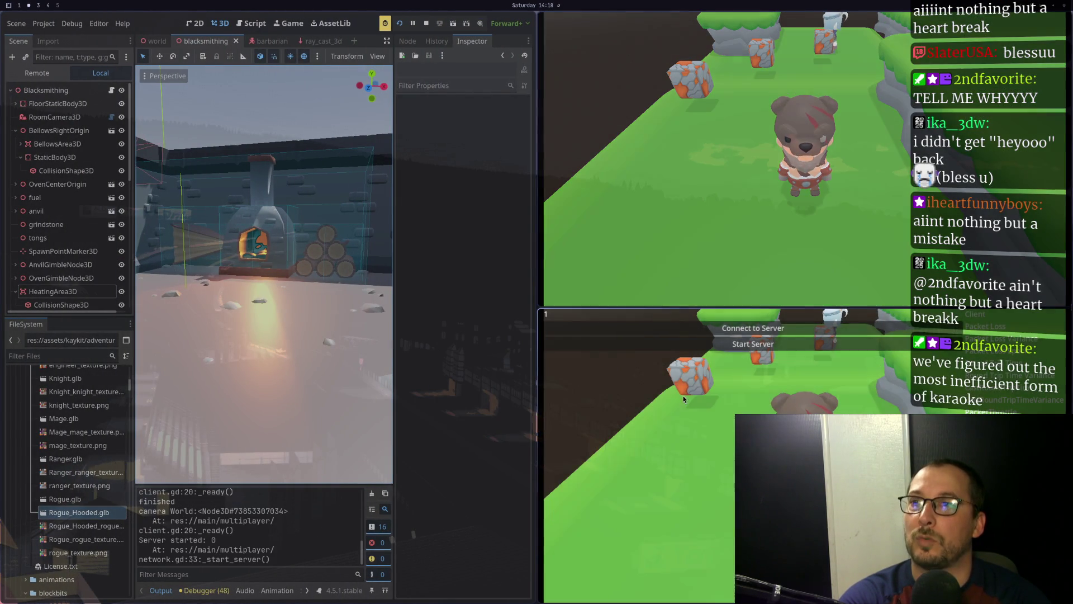
left_click(730, 329)
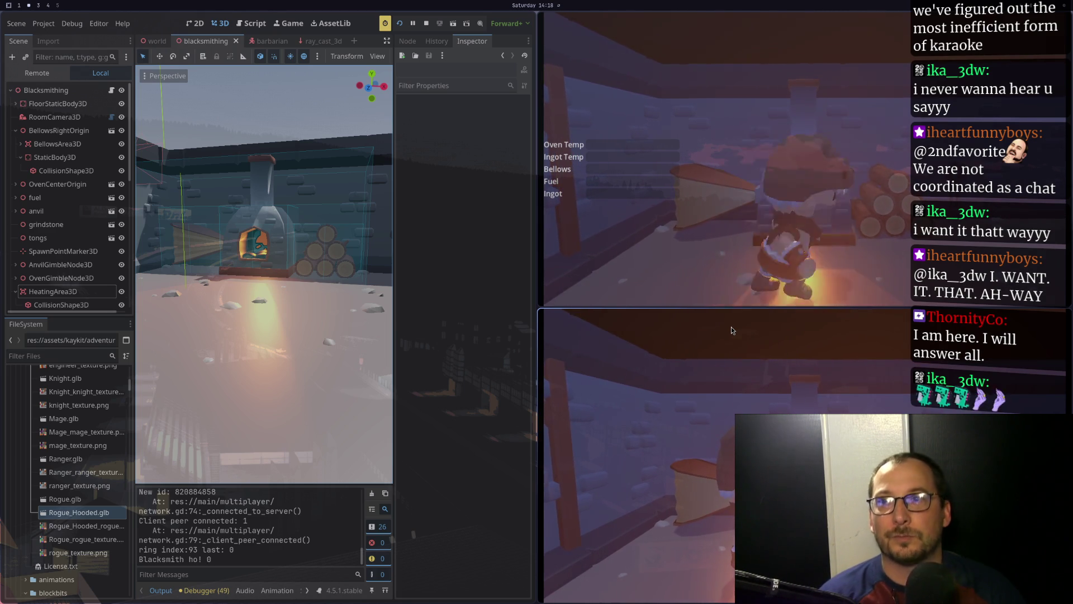
key("w")
key("s")
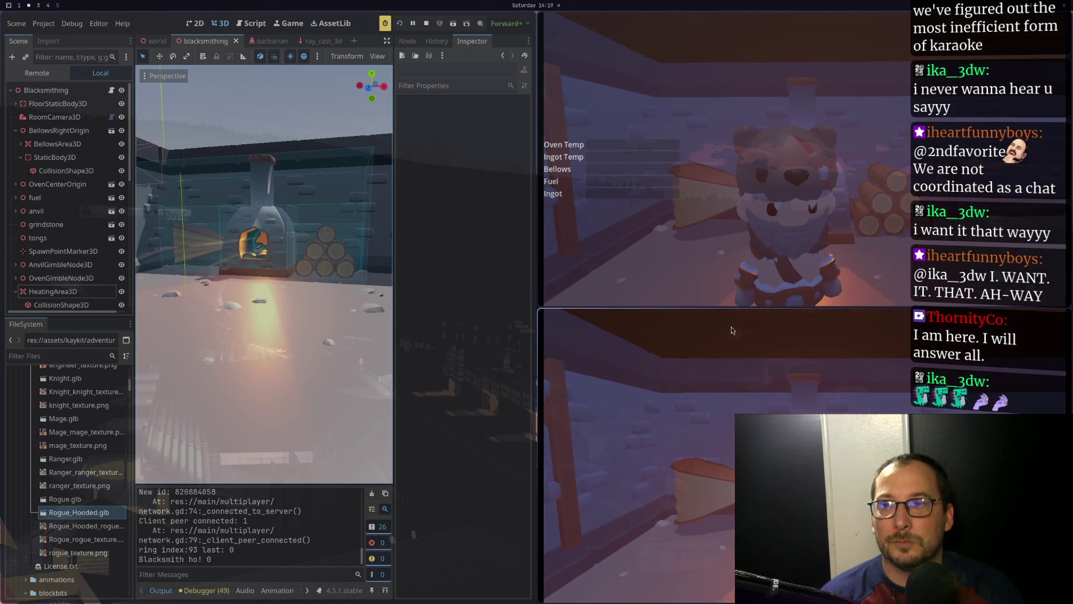
key("w")
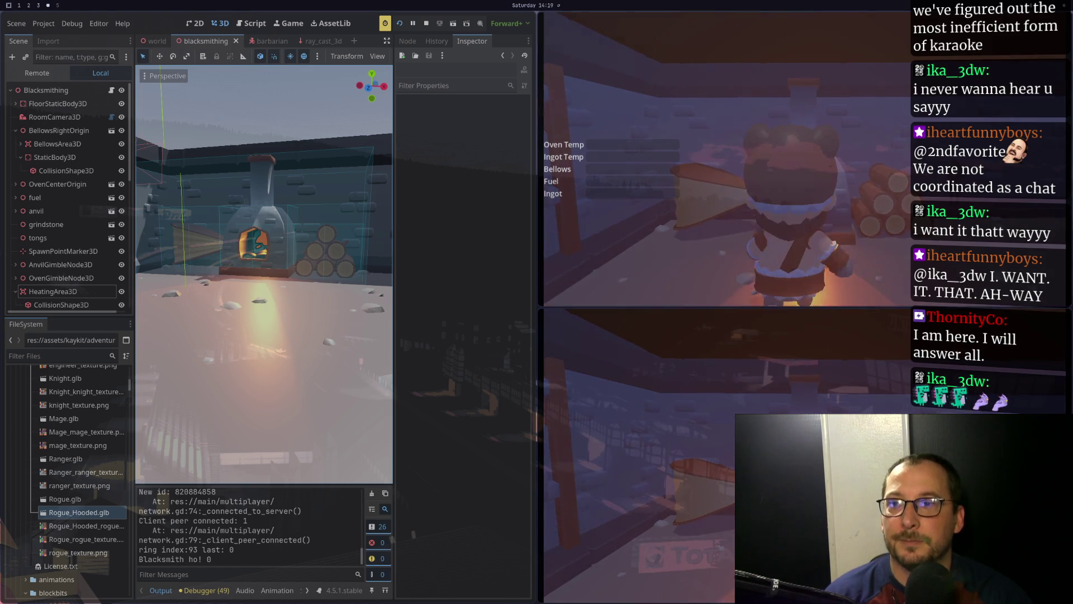
left_click(427, 24)
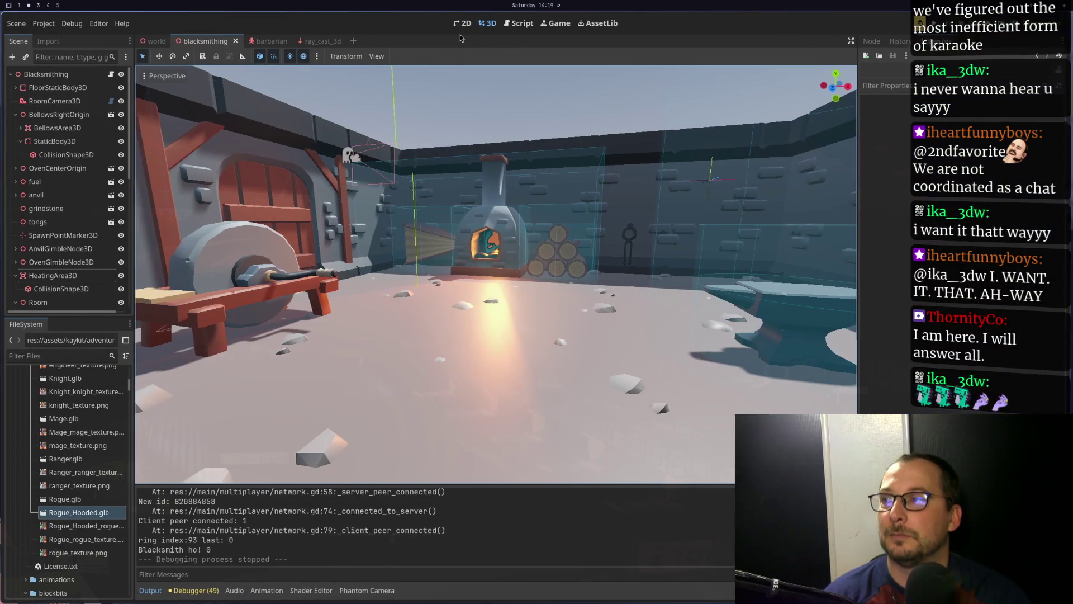
key("super+1")
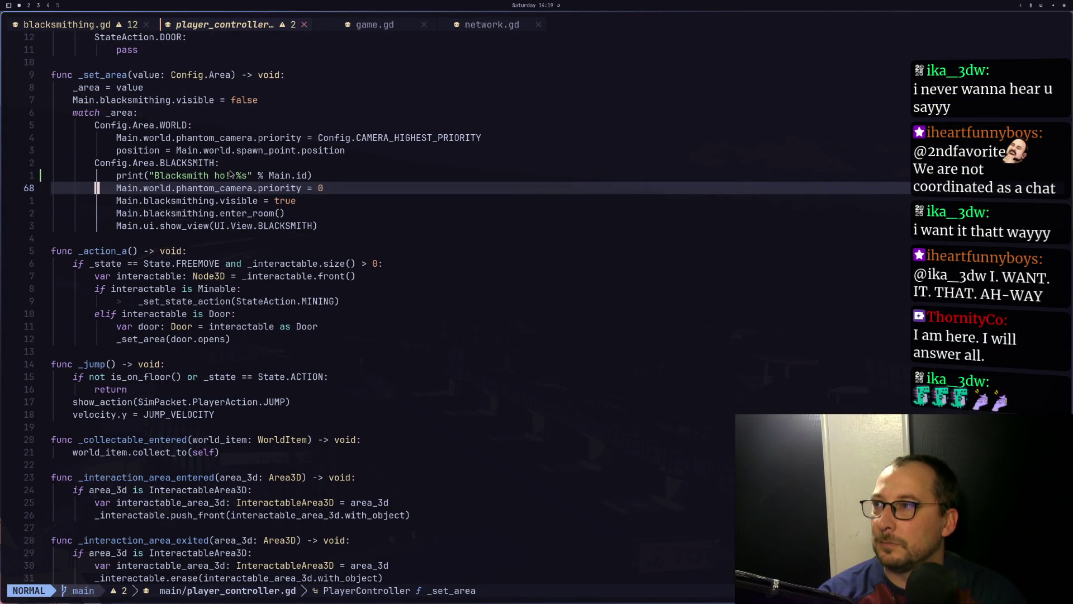
key("super+2")
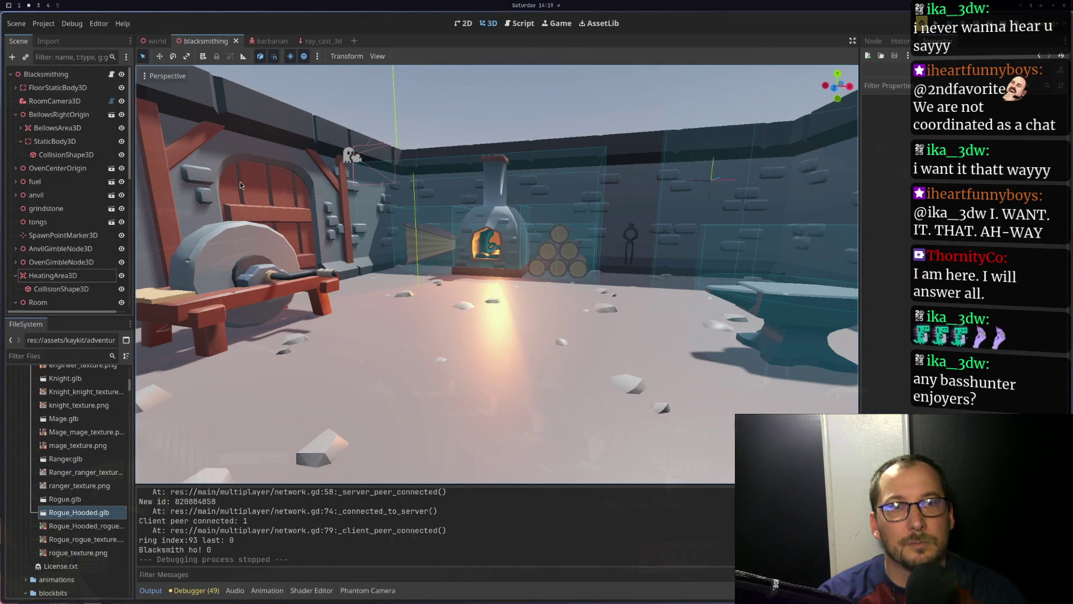
key("super+4")
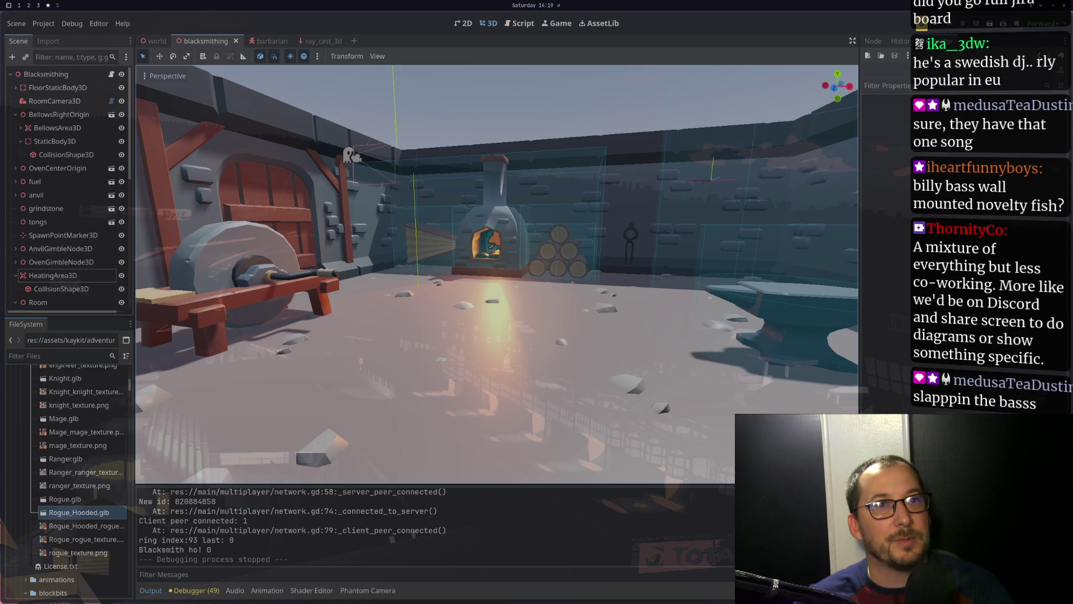
key("super+2")
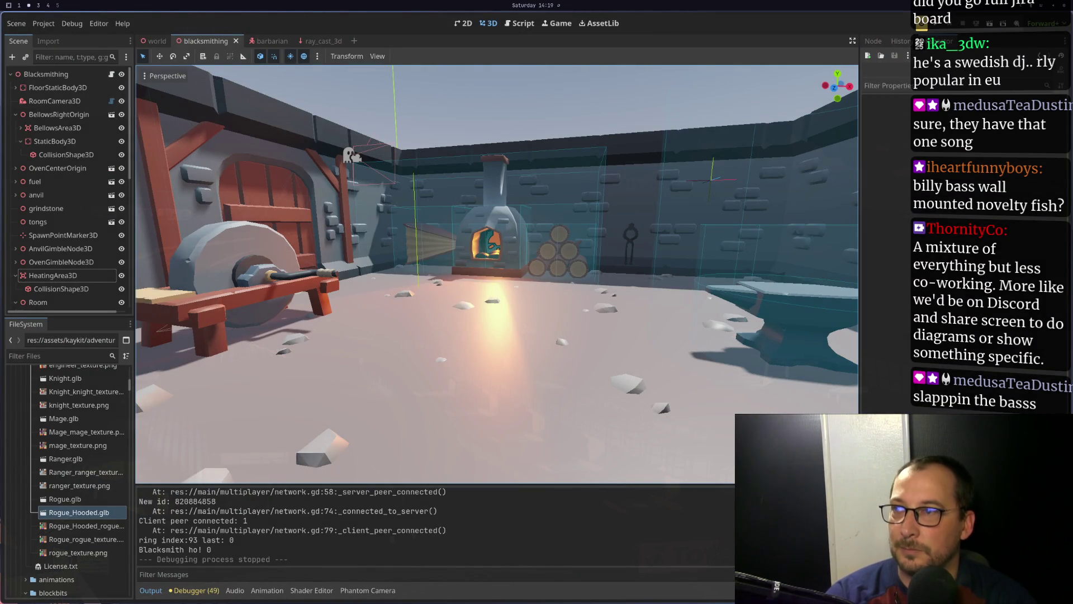
mouse_move(414, 246)
left_mouse_down()
mouse_move(421, 225)
mouse_move(437, 239)
mouse_move(451, 226)
left_mouse_up()
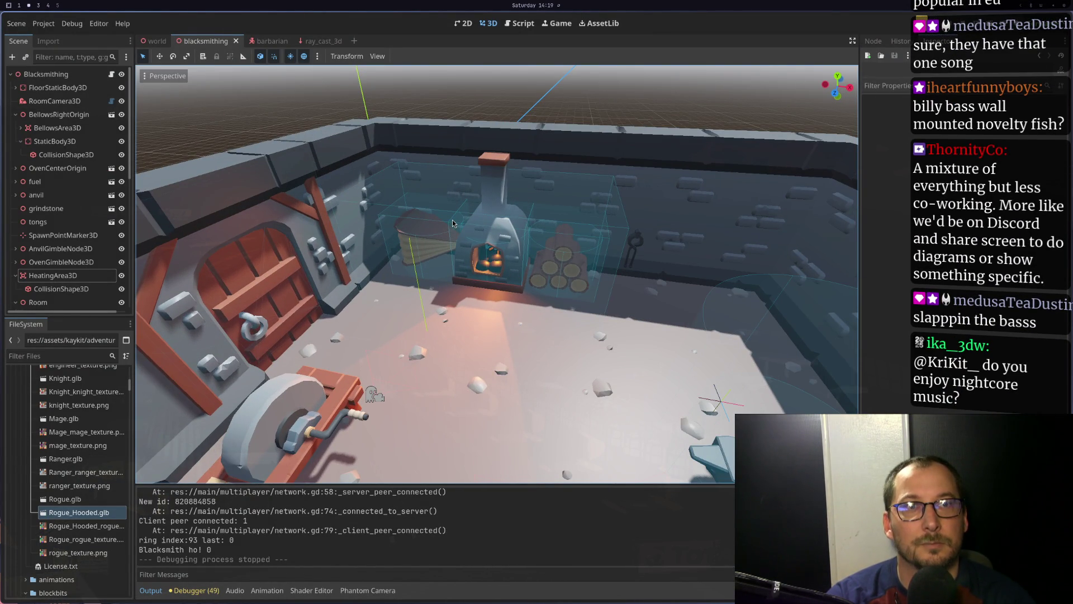
Relaunch the project in two debug game windows
key("super+4")
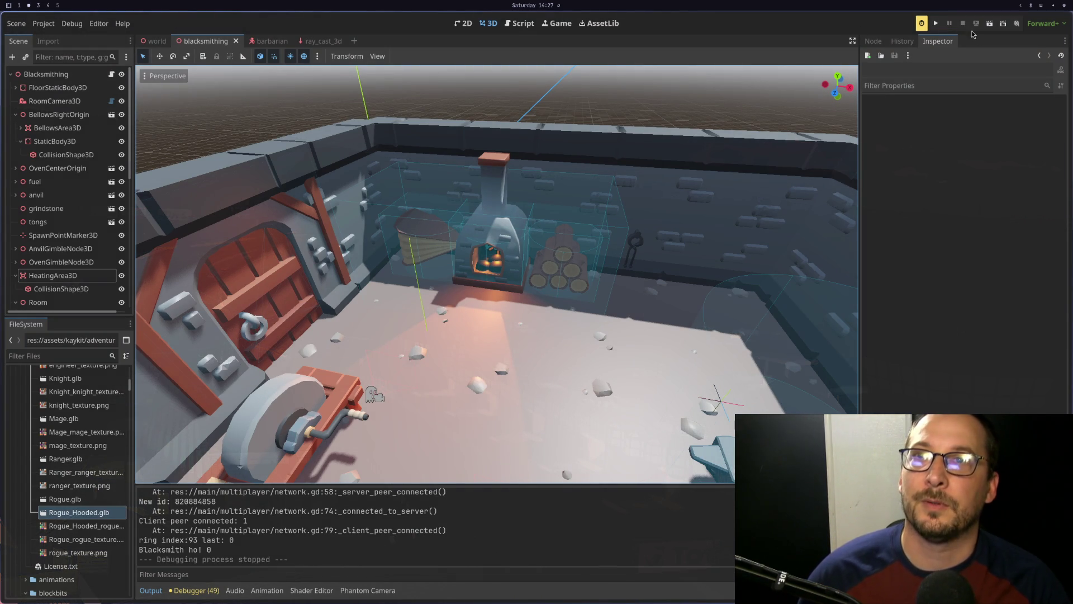
left_click(944, 24)
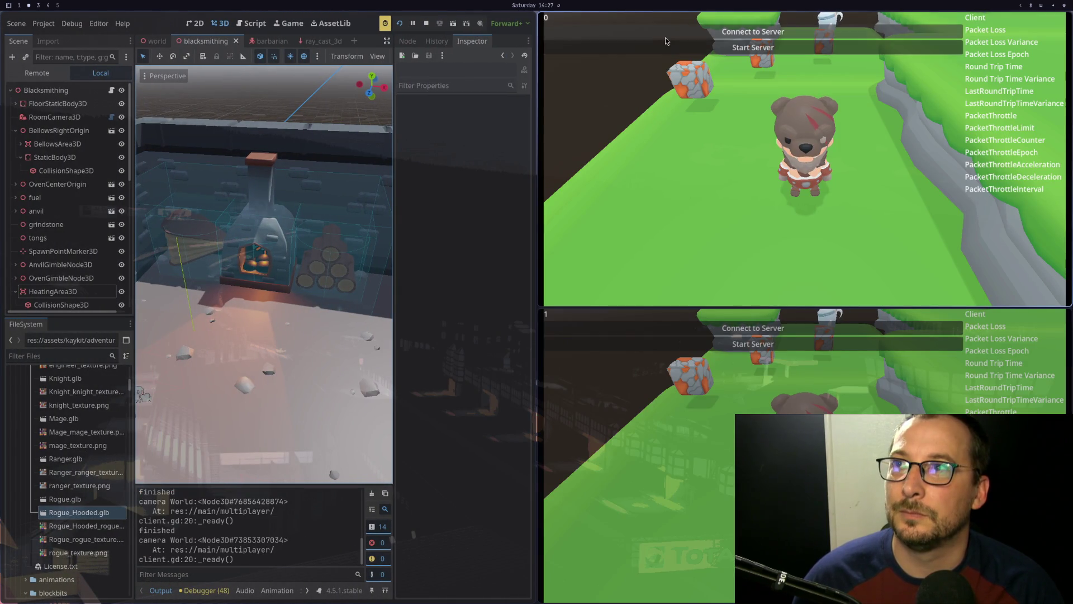
Host the server in the first game window and connect the second as a client
left_click(753, 47)
left_click(771, 329)
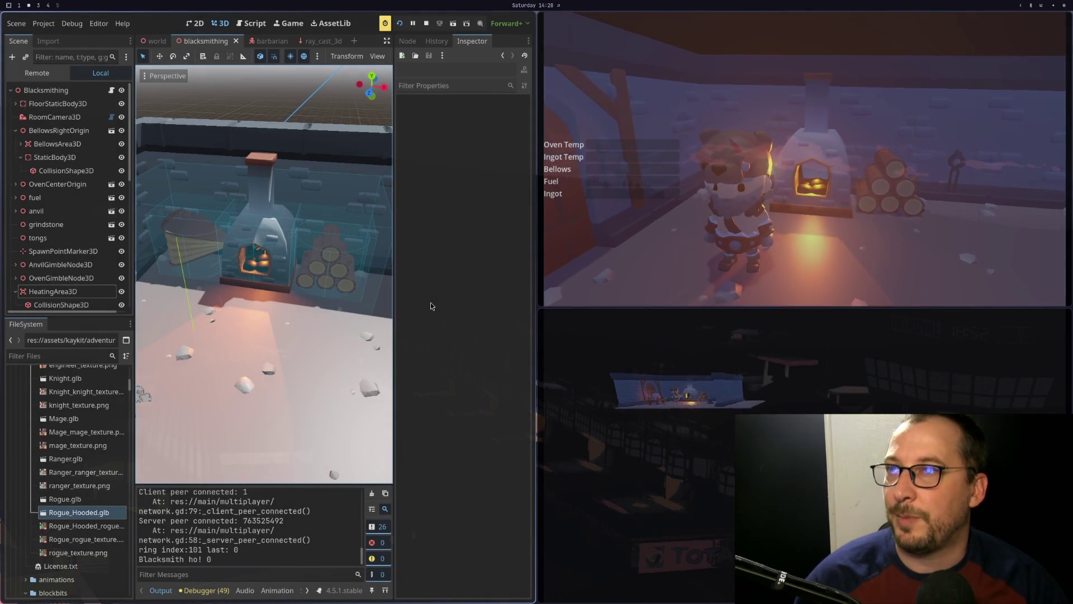
key("super+1")
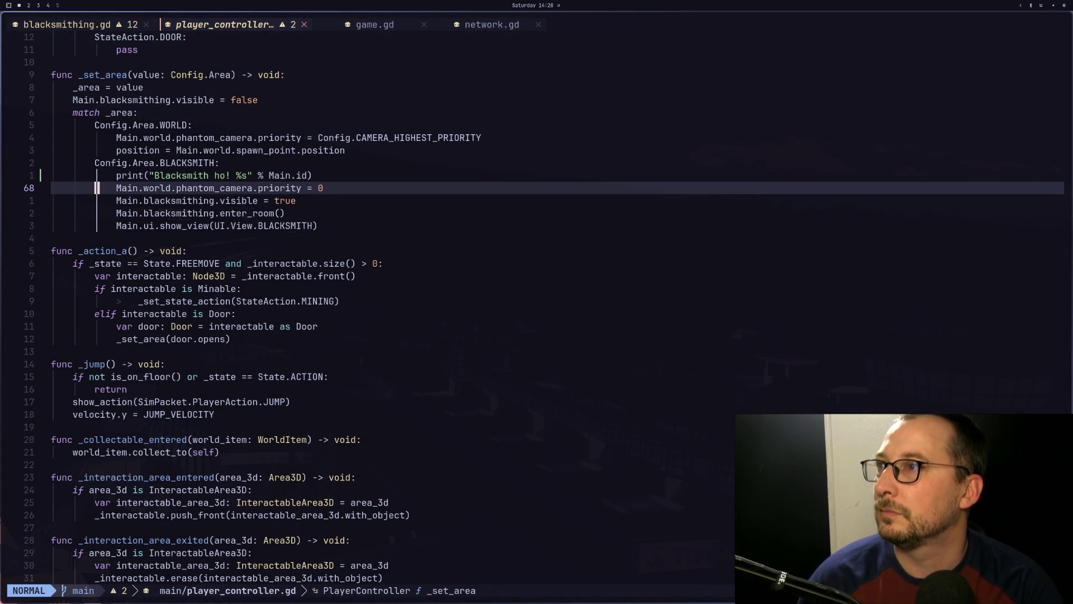
Delete the phantom camera priority line from _set_area's BLACKSMITH branch
key("d")
key("d")
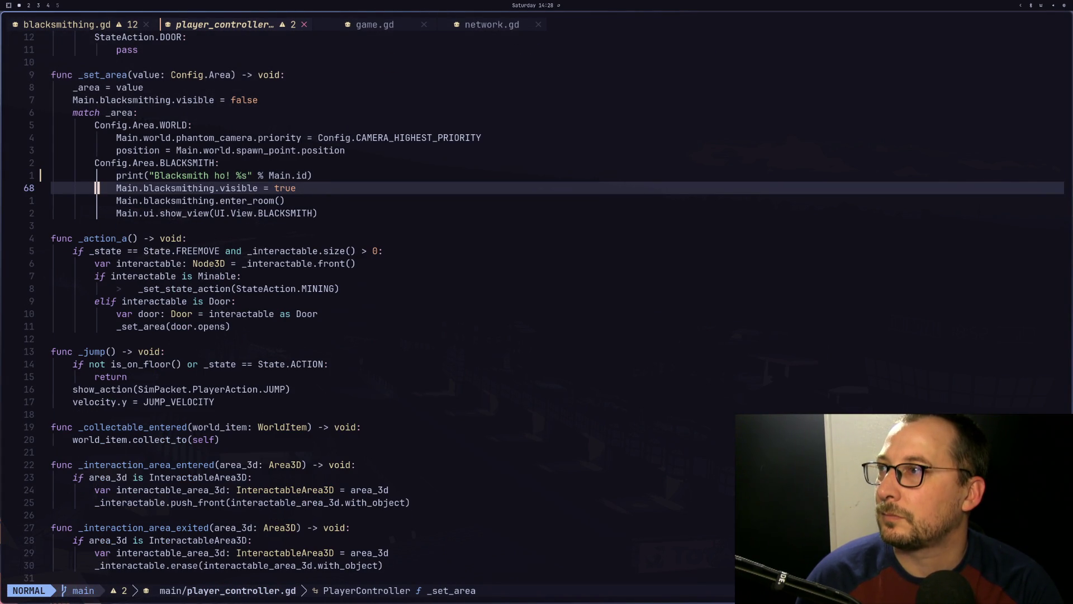
key("super+2")
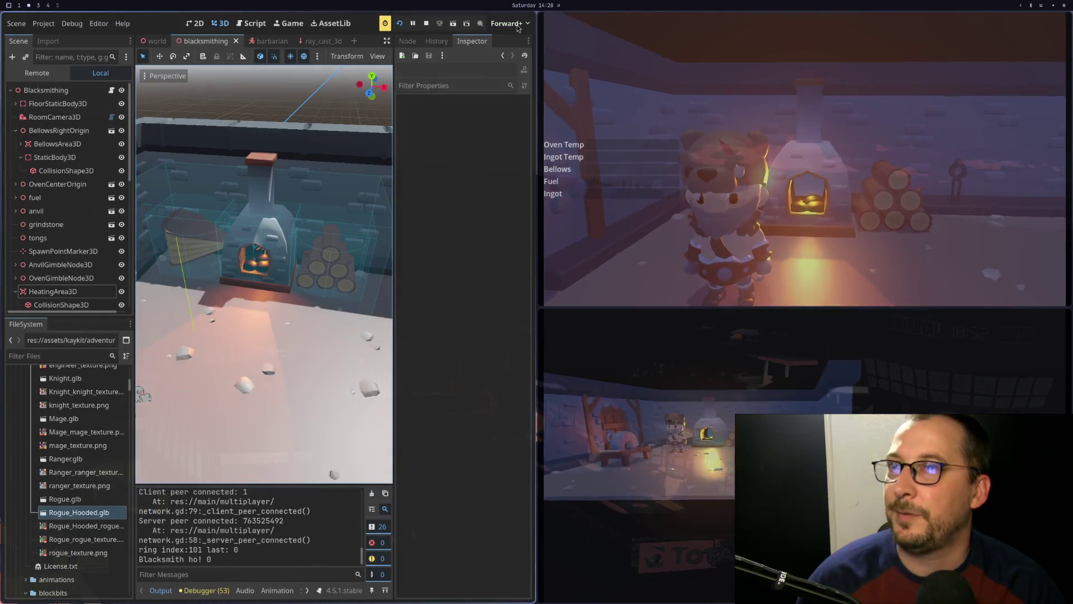
Restart the game, host the server in one window and connect the other as client
left_click(426, 24)
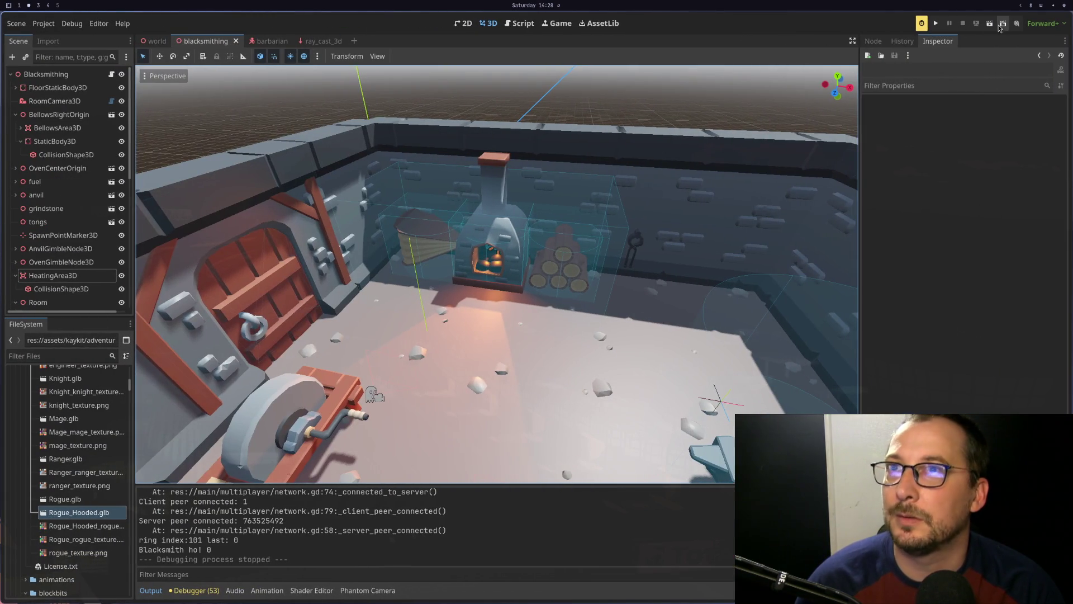
left_click(935, 25)
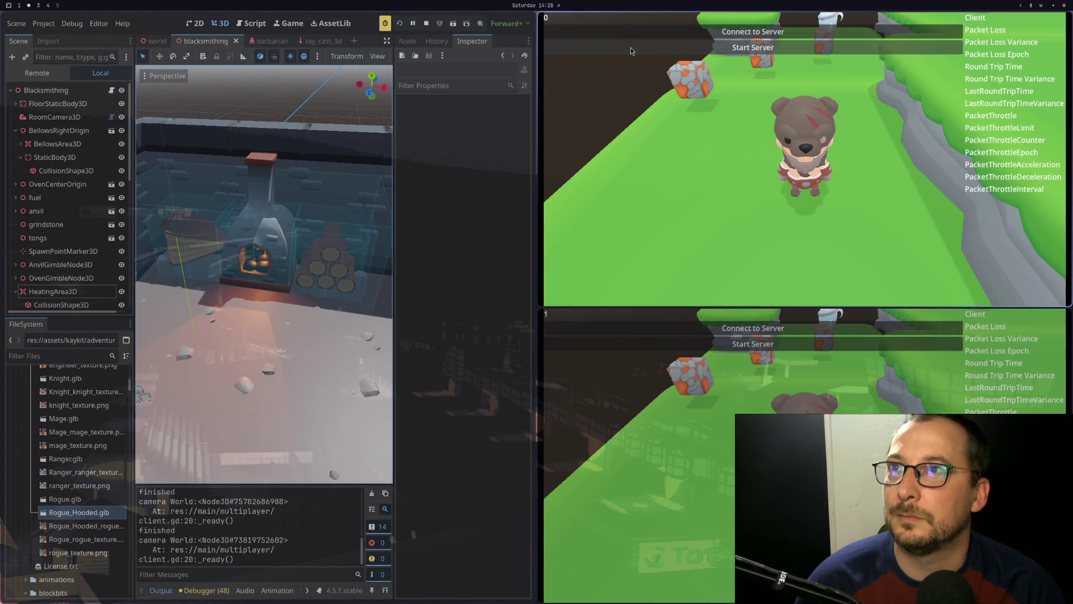
left_click(630, 51)
left_click(758, 327)
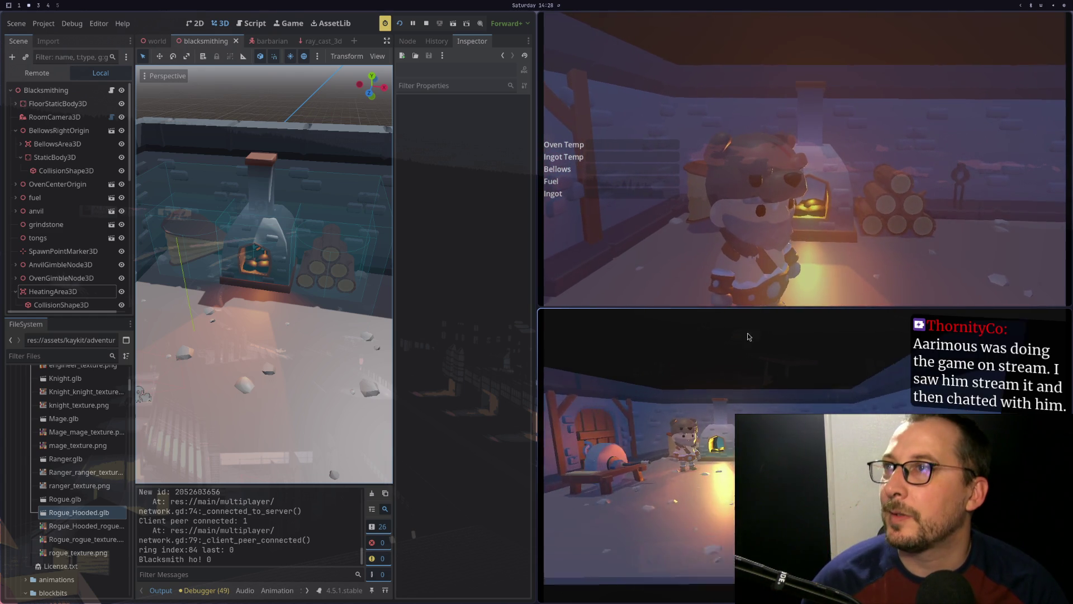
key("super+1")
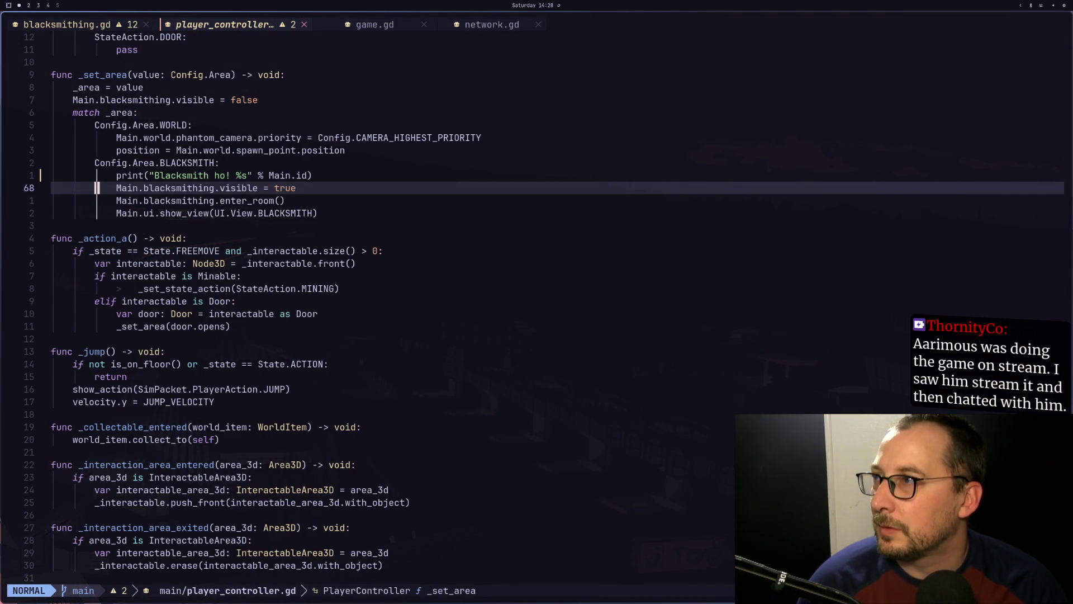
Delete the Blacksmith ho! print line and browse player_controller.gd and blacksmithing.gd
left_click(192, 175)
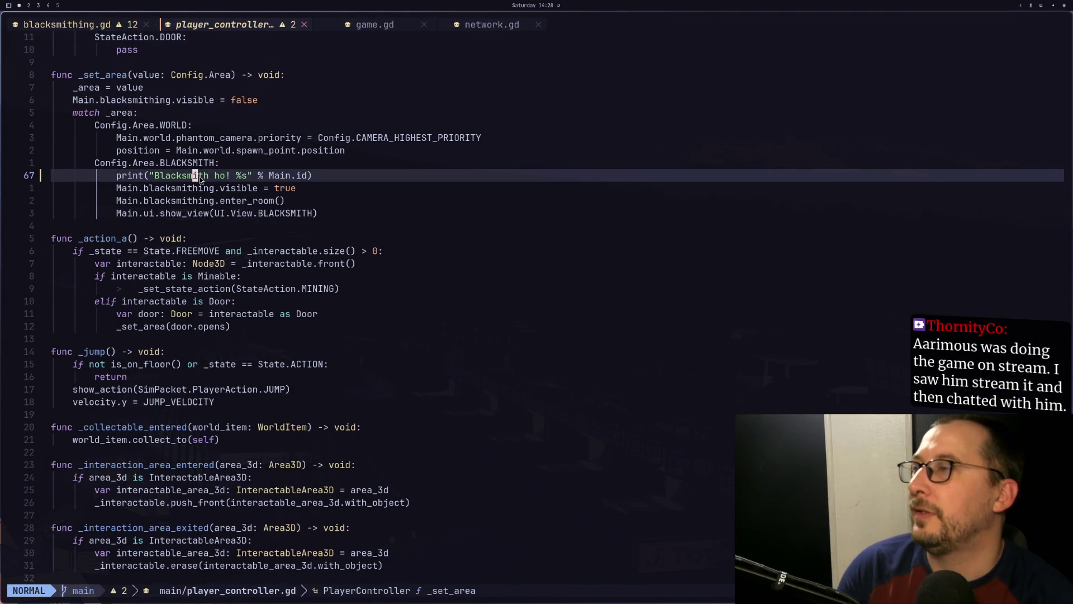
key("j")
key("k")
key("d")
key("d")
type(":")
key("Escape")
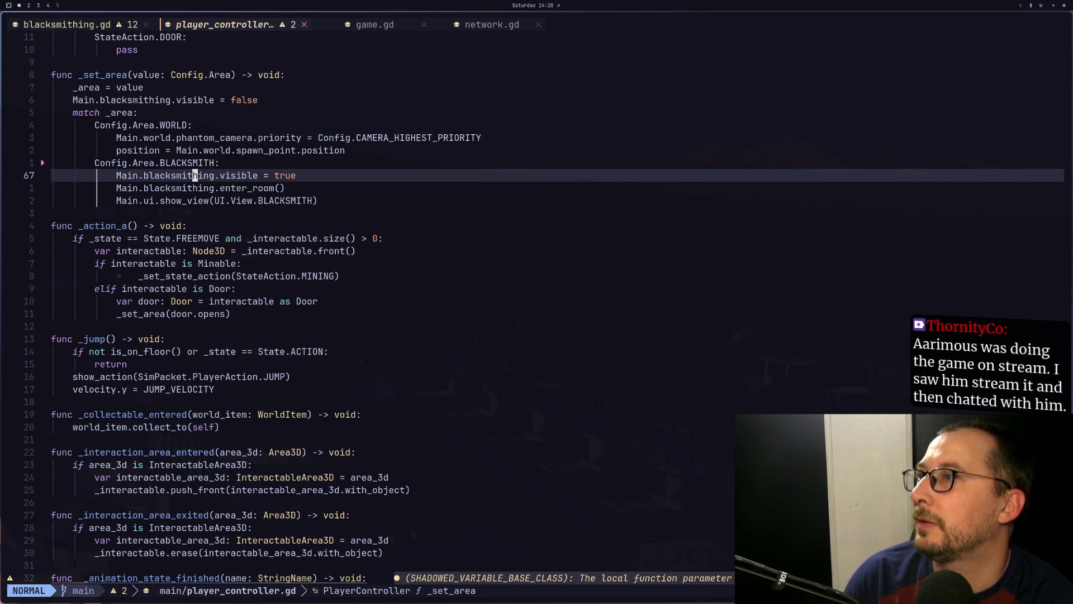
key("j")
key("j")
key("j")
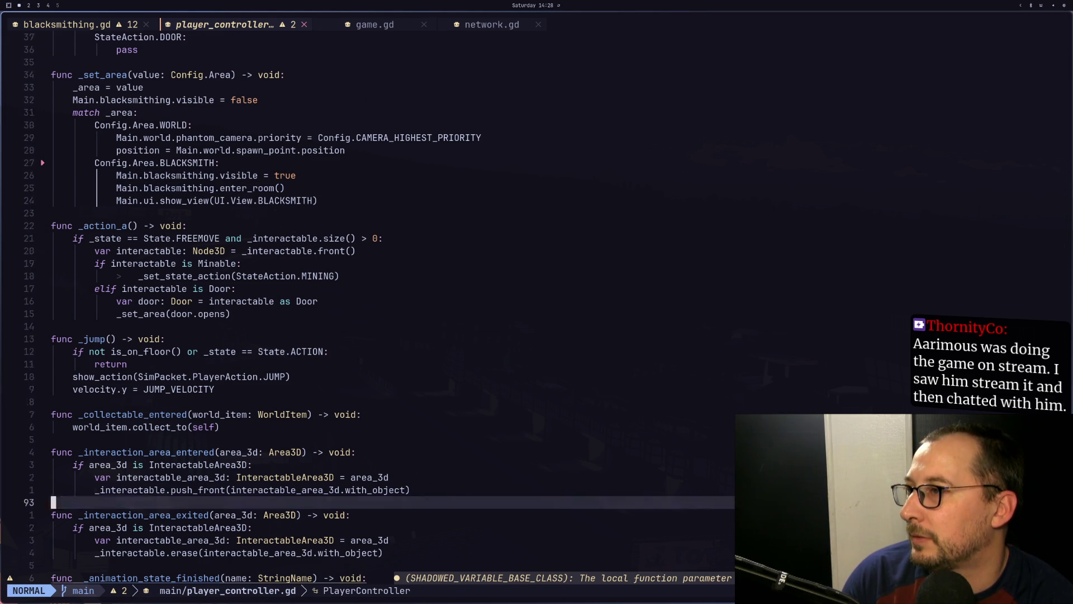
key("j")
key("j")
key("j")
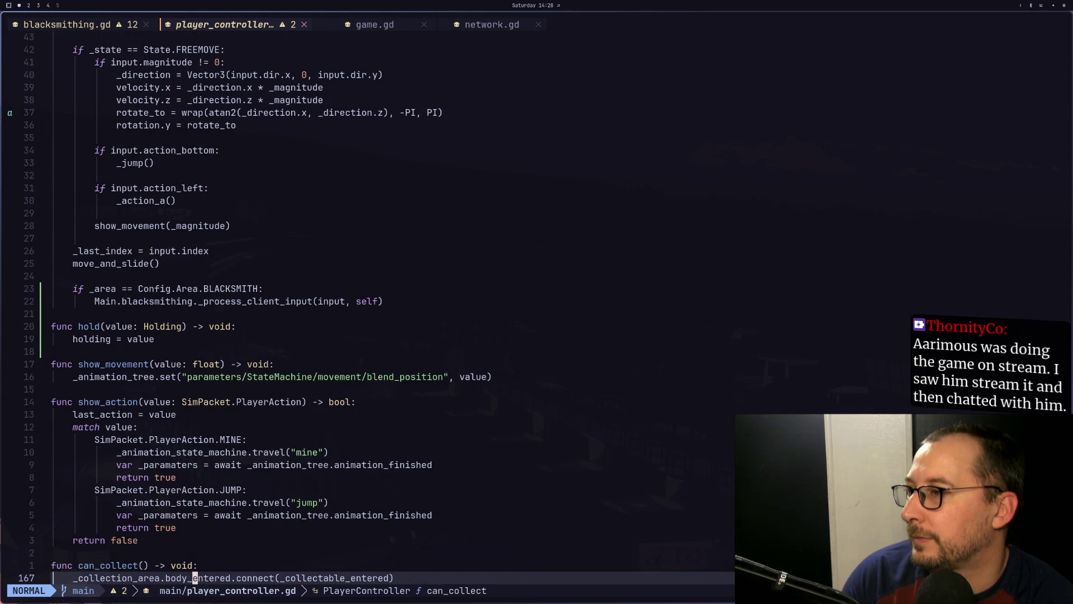
key("k")
key("k")
key("k")
key("shift+h")
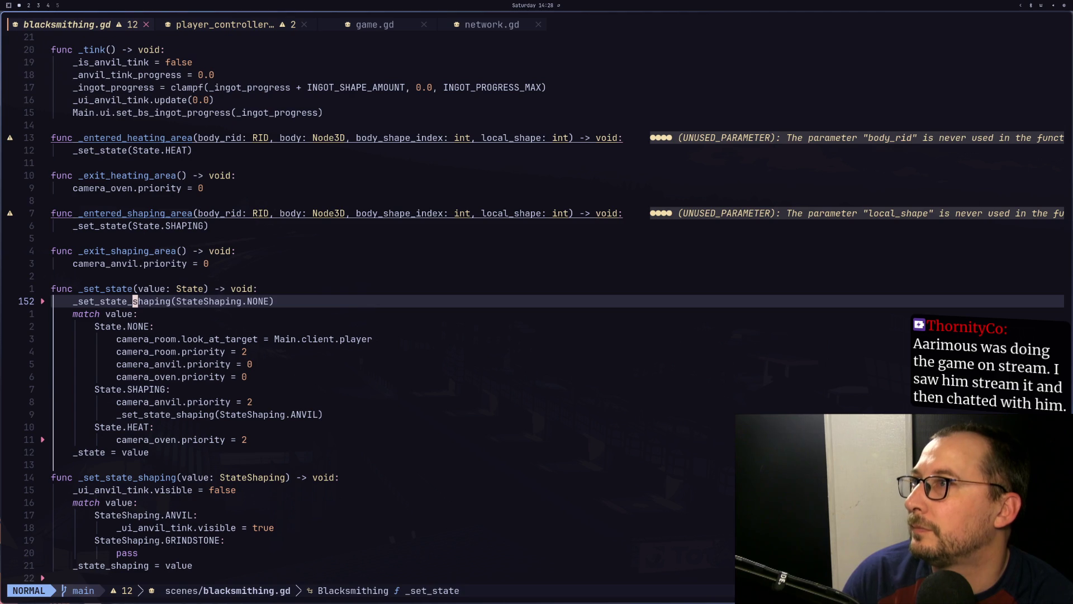
key("j")
key("k")
key("shift+l")
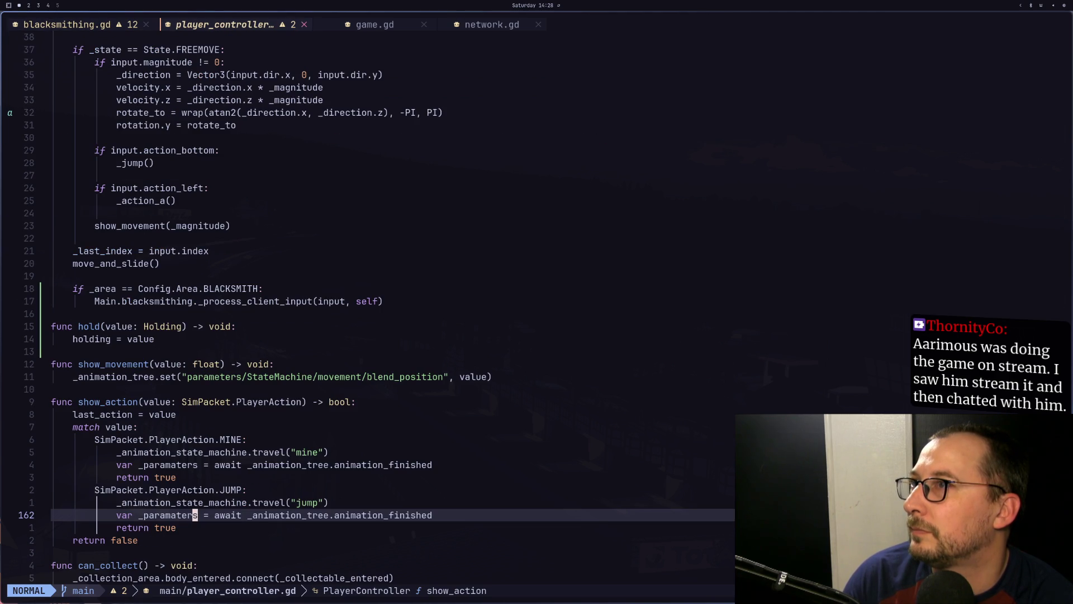
key("k")
key("k")
key("k")
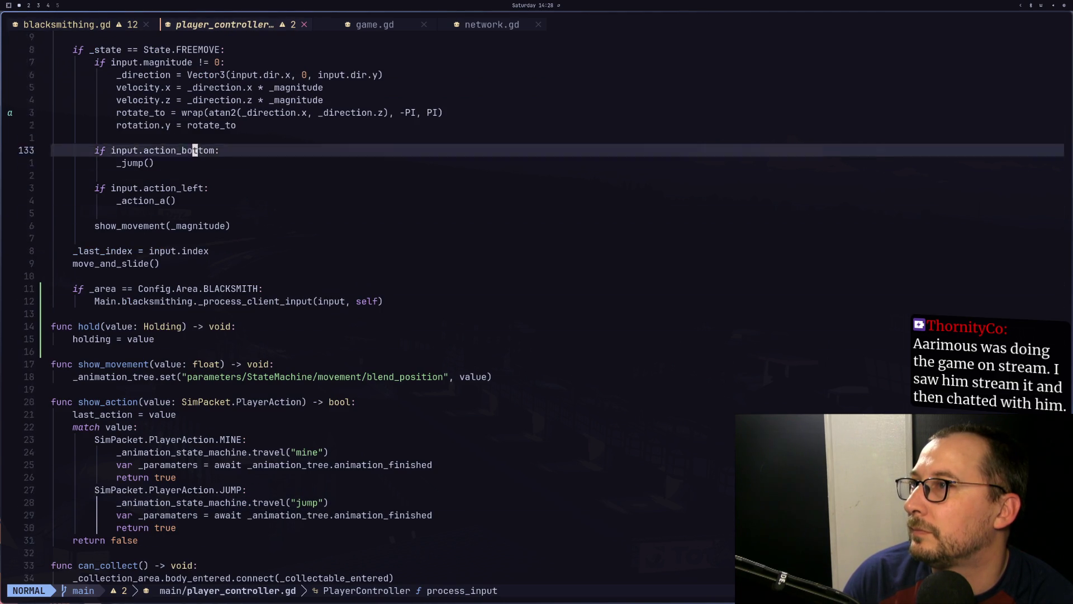
key("k")
key("k")
key("k")
key("j")
key("j")
key("j")
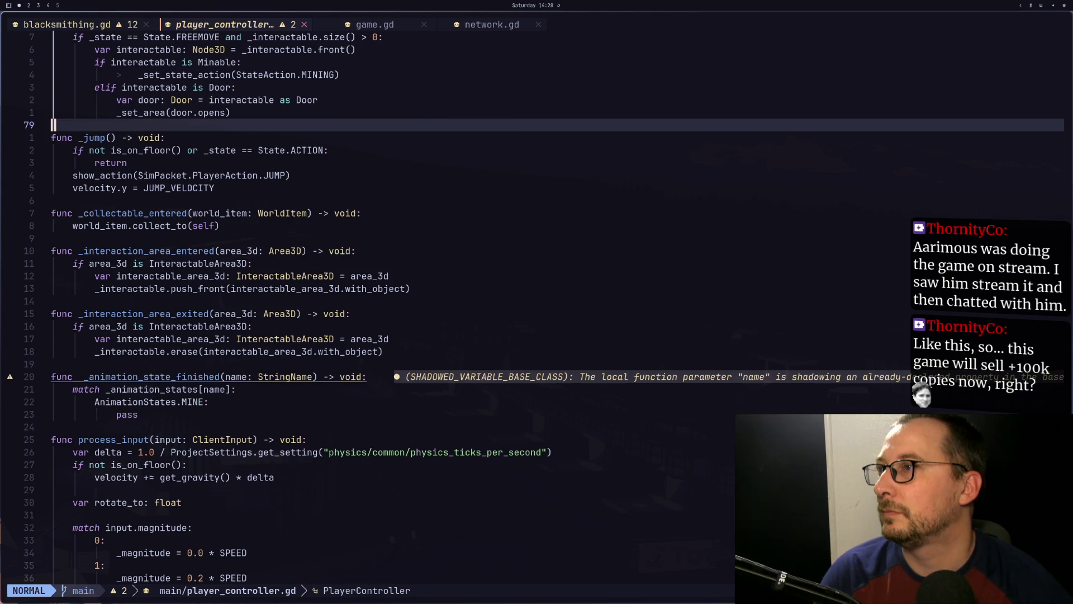
Restore the Blacksmith ho! print line and save player_controller.gd
key("u")
key("d")
key("d")
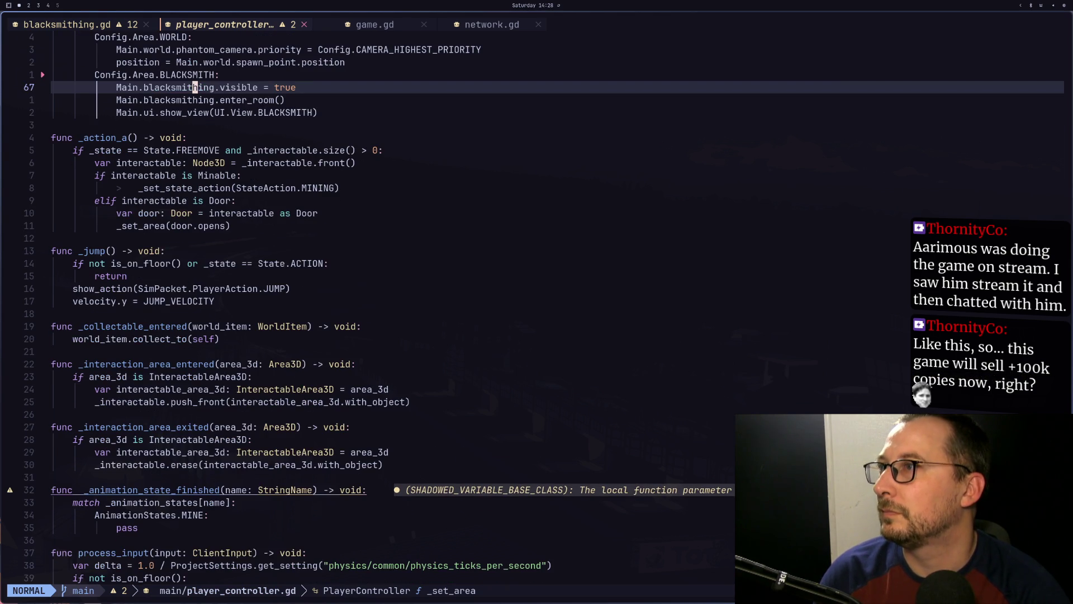
key("u")
key("colon")
type("w")
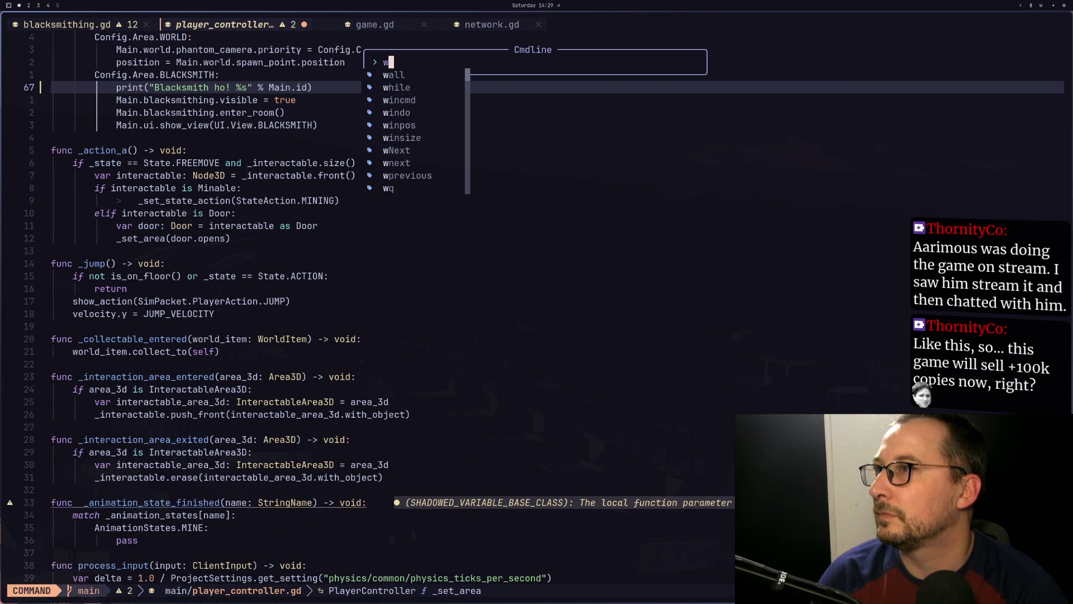
key("Return")
Insert print("enter room %s" % Main.id) at the top of enter_room in blacksmithing.gd and save
key("k")
key("k")
key("k")
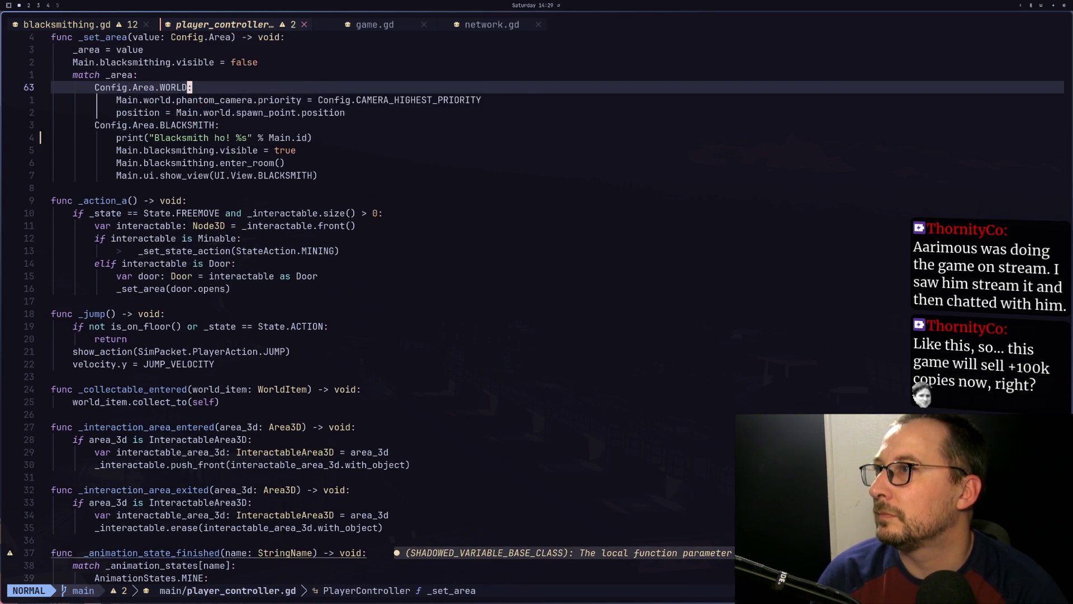
key("shift+h")
key("j")
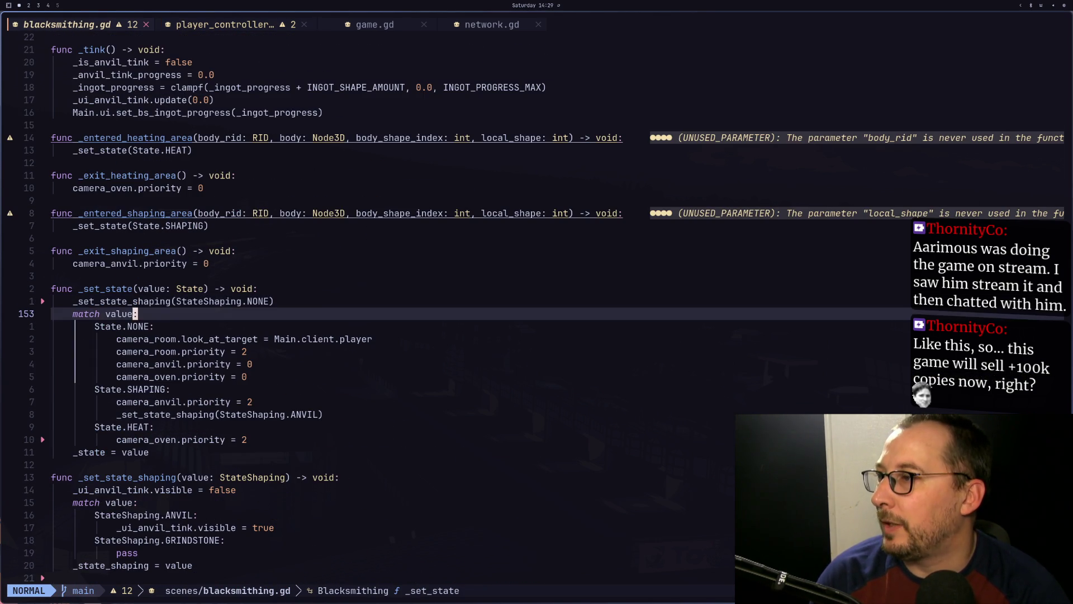
key("j")
key("j")
key("j")
key("k")
key("k")
key("k")
key("shift+o")
type("print(\"enter room %")
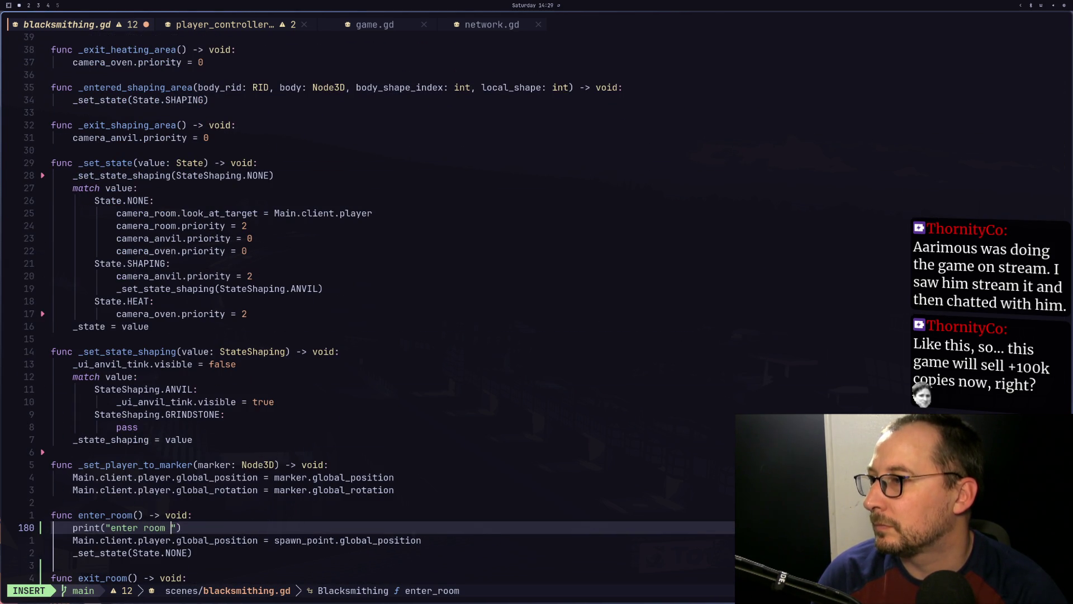
type("s\" % ")
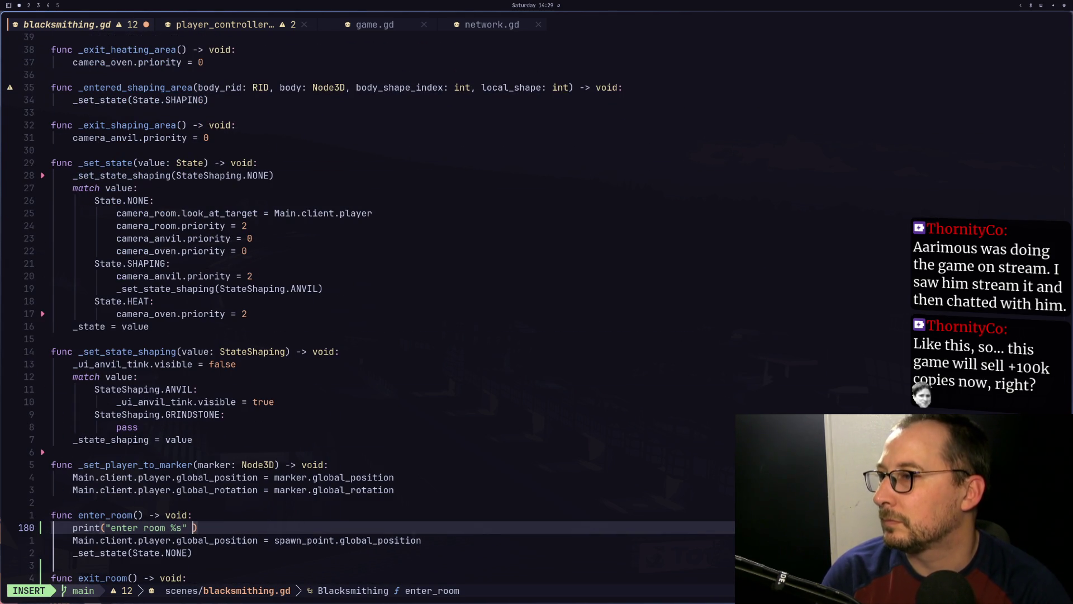
type("Main.id")
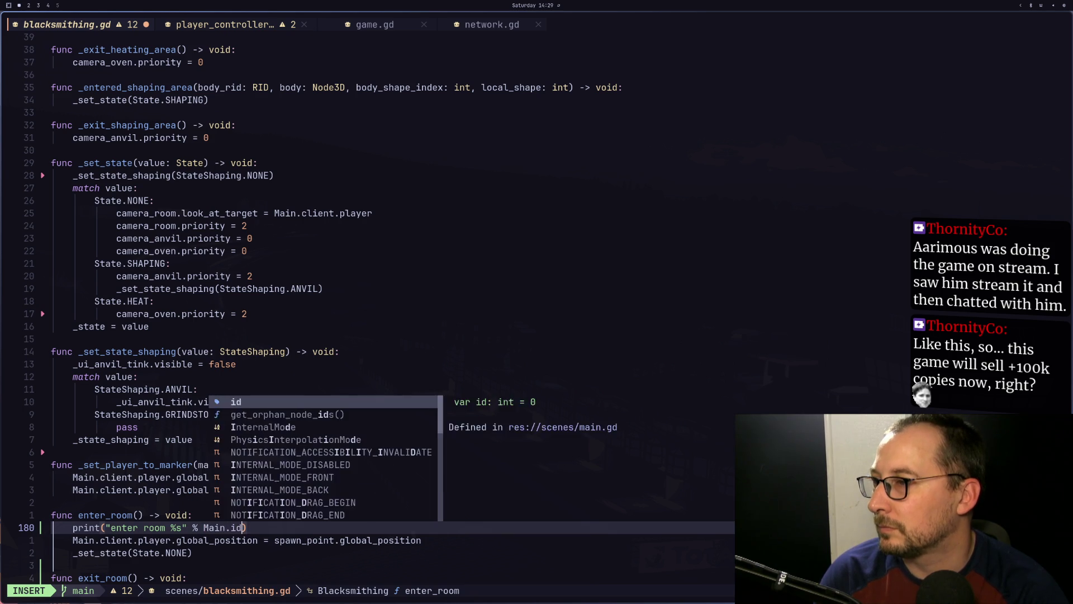
key("Escape")
type(":w")
key("Return")
key("super+2")
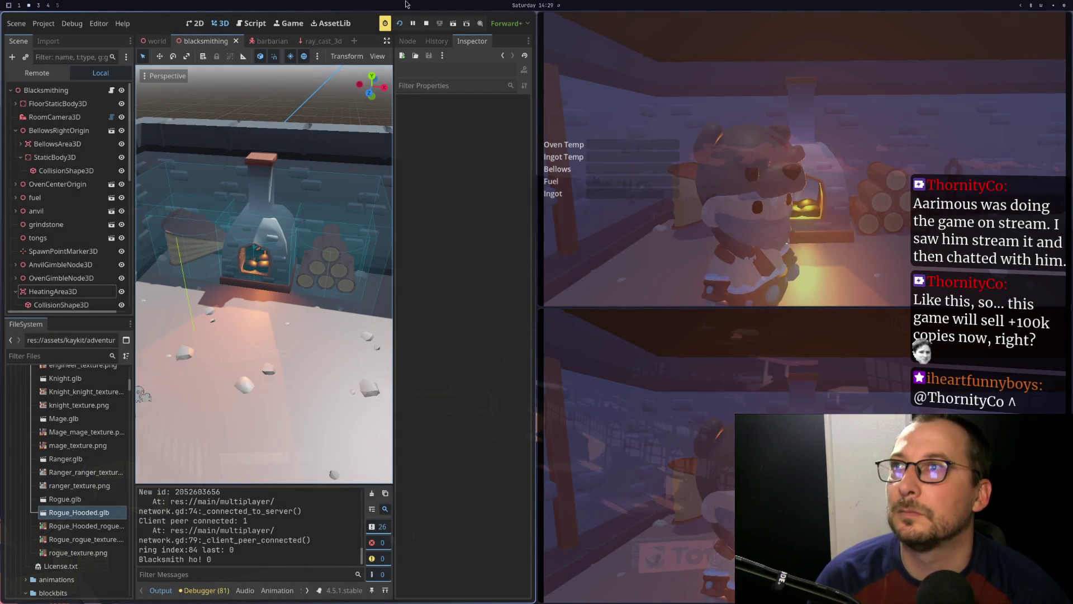
Relaunch with F5, host the server, connect the client, enter the room, then stop the run
left_click(421, 24)
key("F5")
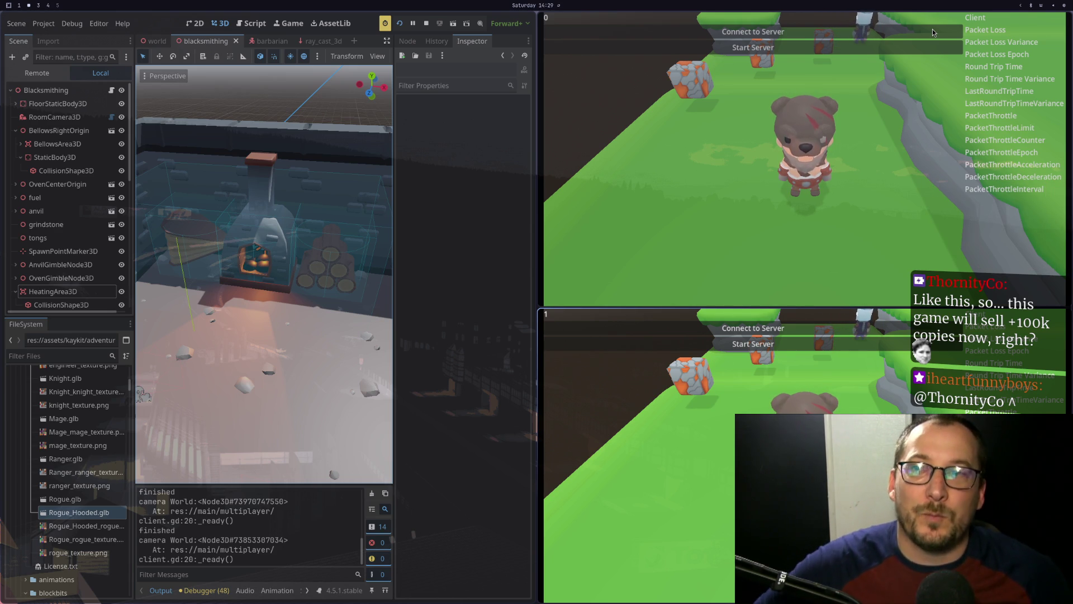
left_click(711, 48)
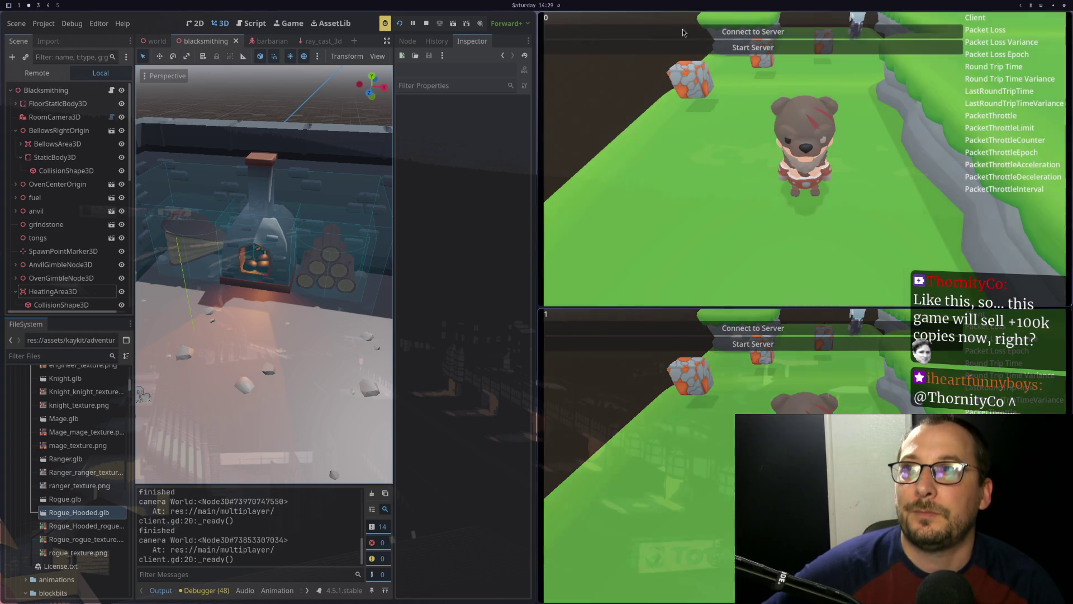
left_click(709, 333)
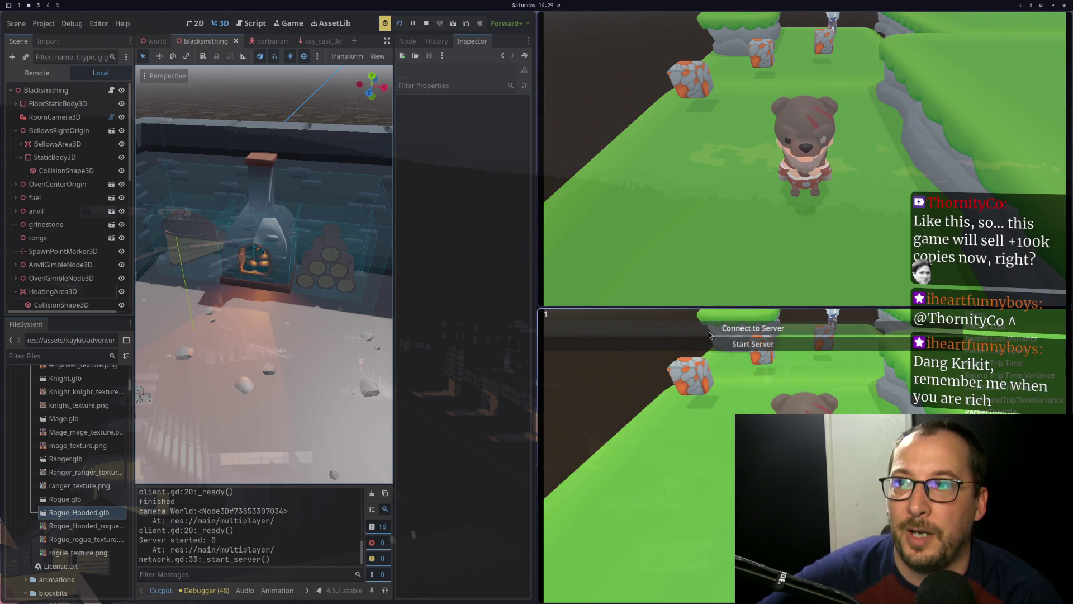
left_click(709, 333)
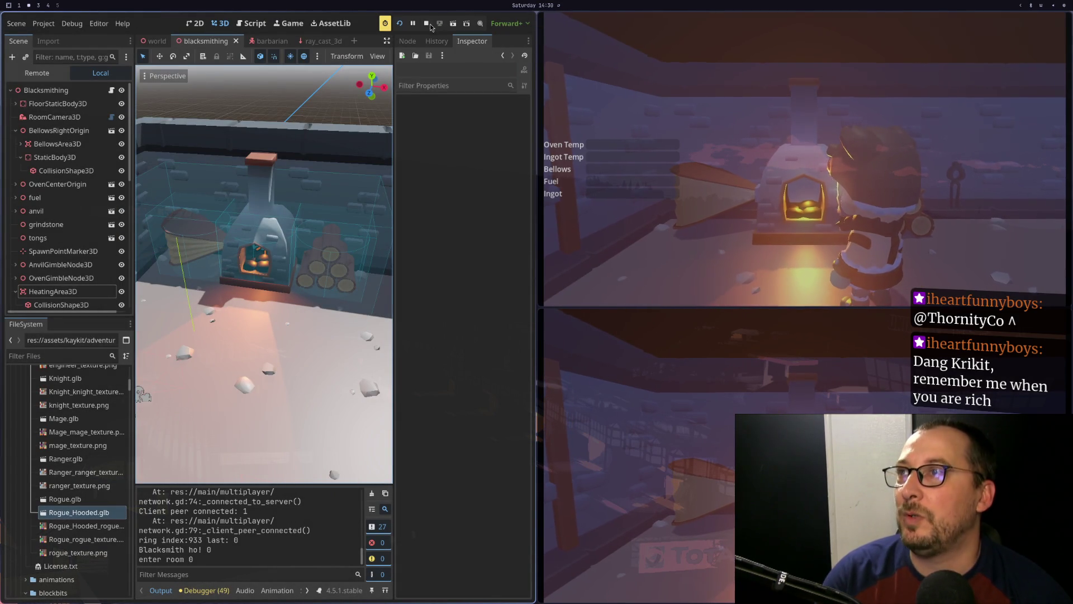
left_click(425, 25)
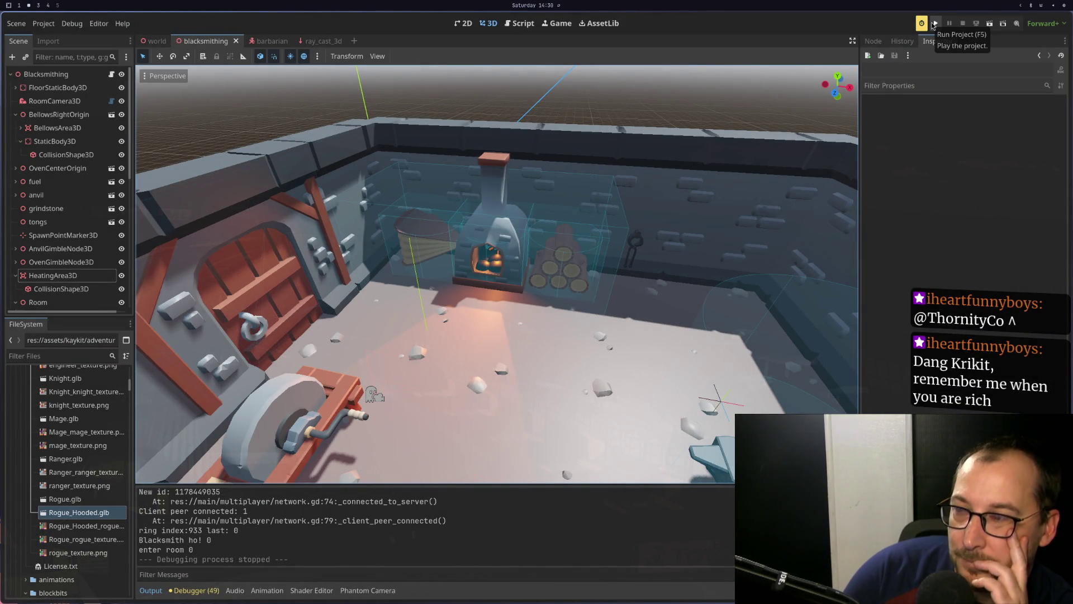
Go from the stopped Godot project to blacksmithing.gd's enter_room in Neovim
left_click(934, 24)
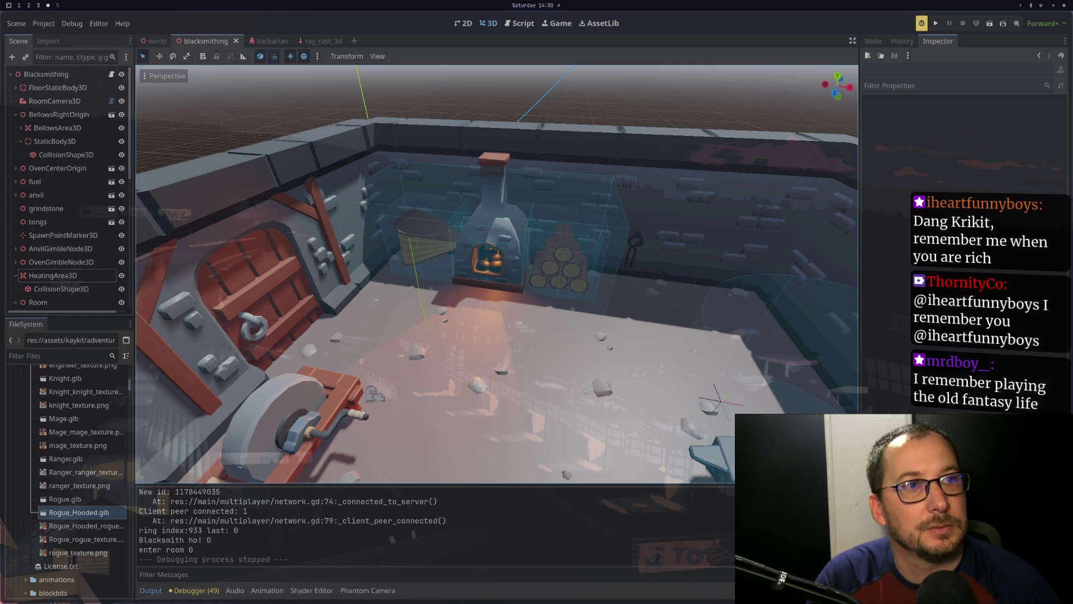
key("super+1")
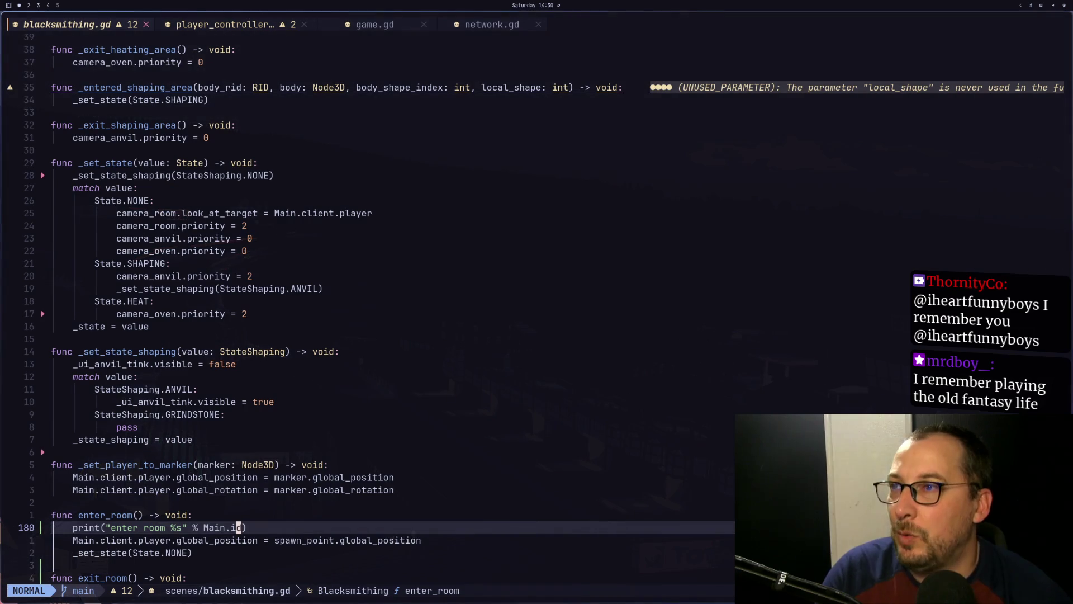
Look over enter_room, the player-to-marker function and the anvil camera priority in blacksmithing.gd
key("super+4")
key("super+1")
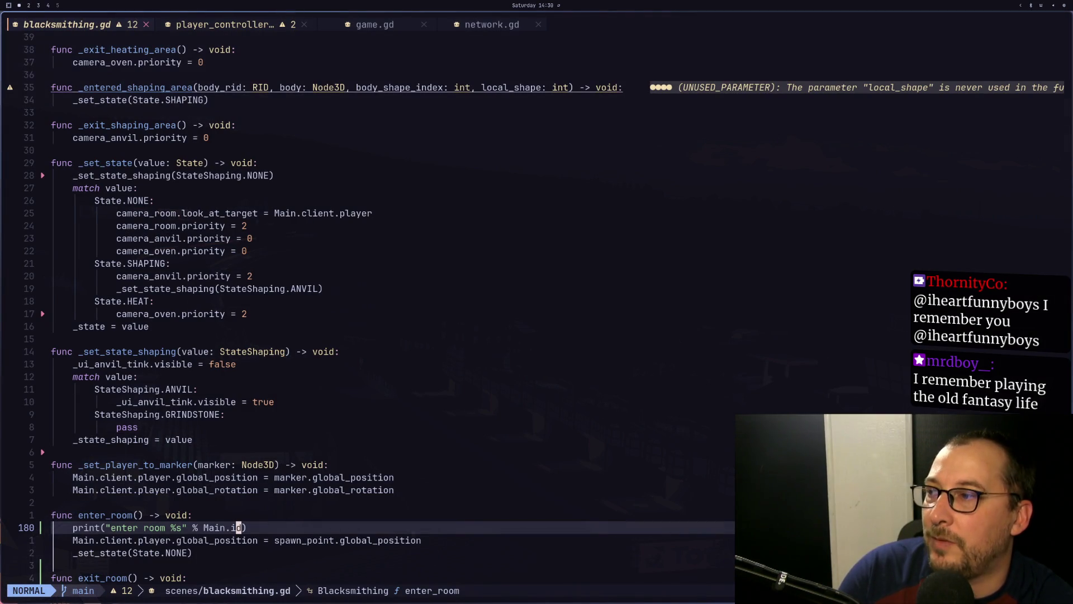
key("0")
key("j")
key("j")
key("j")
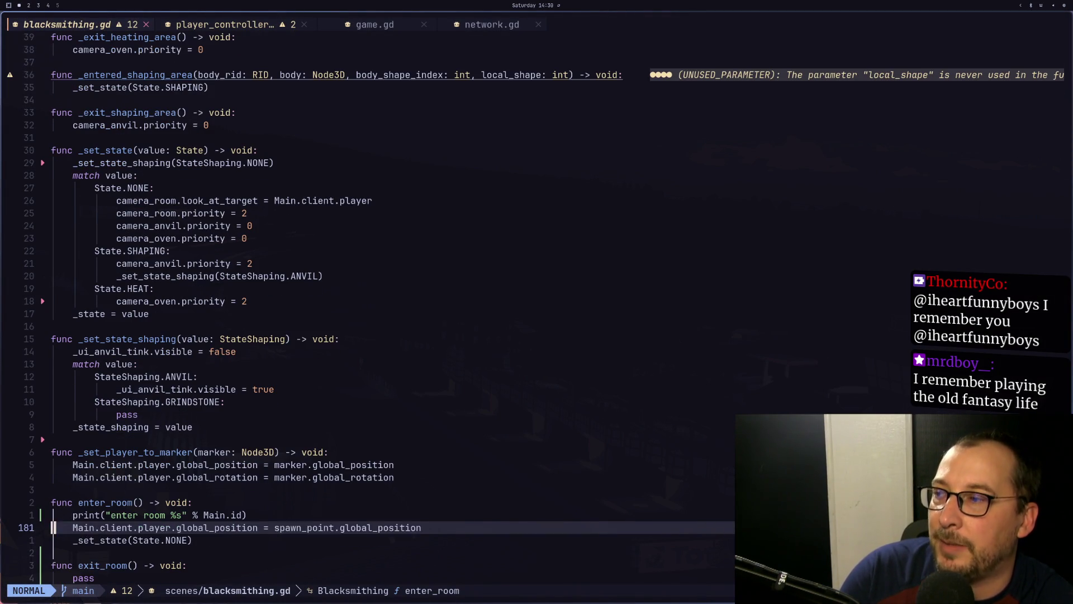
type(":")
key("Escape")
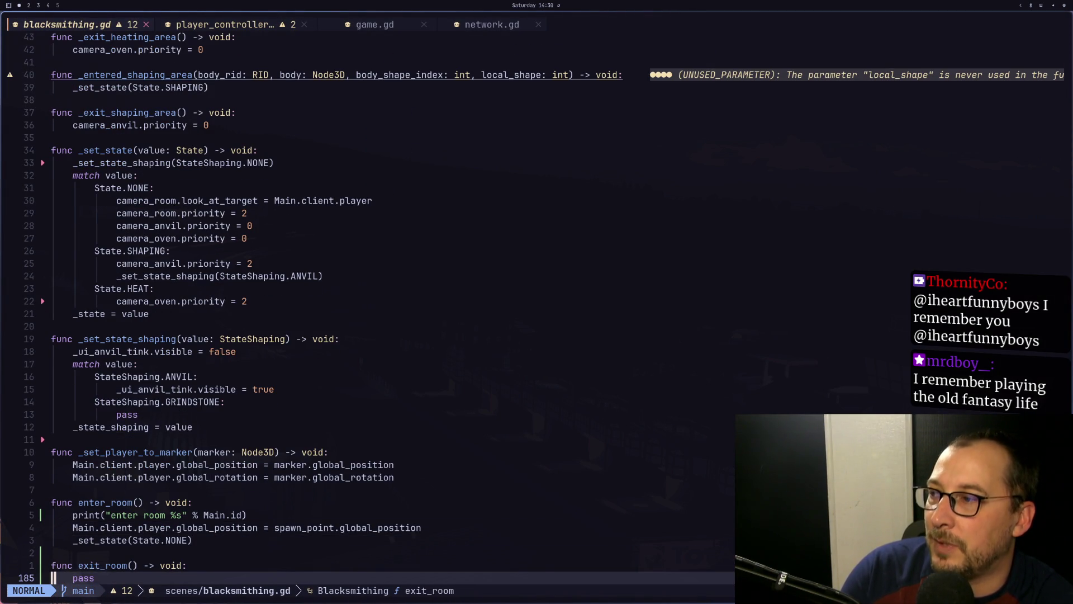
key("k")
key("k")
key("k")
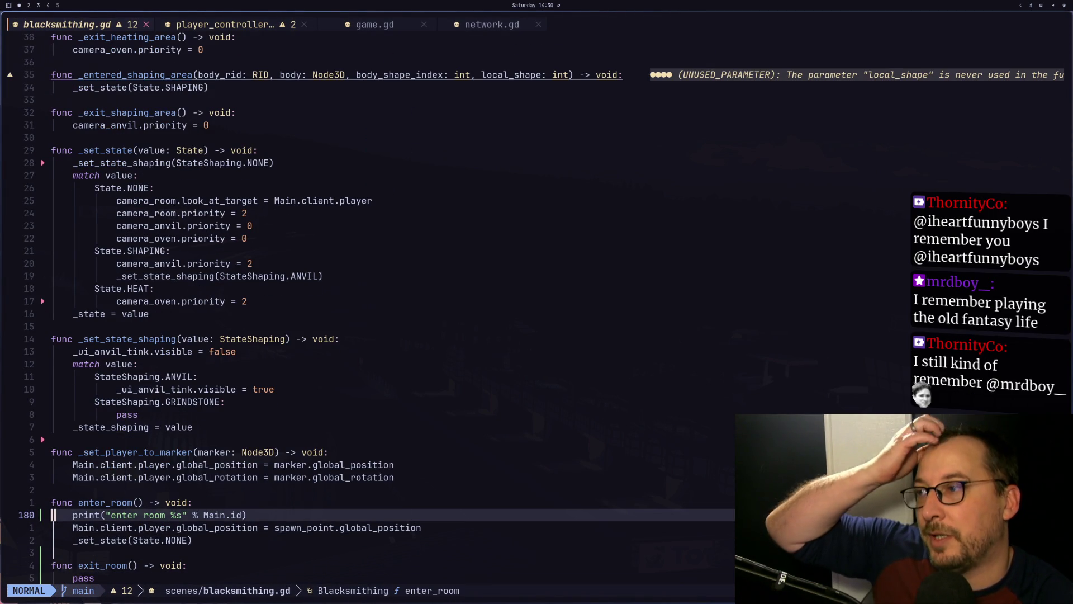
key("k")
key("k")
key("k")
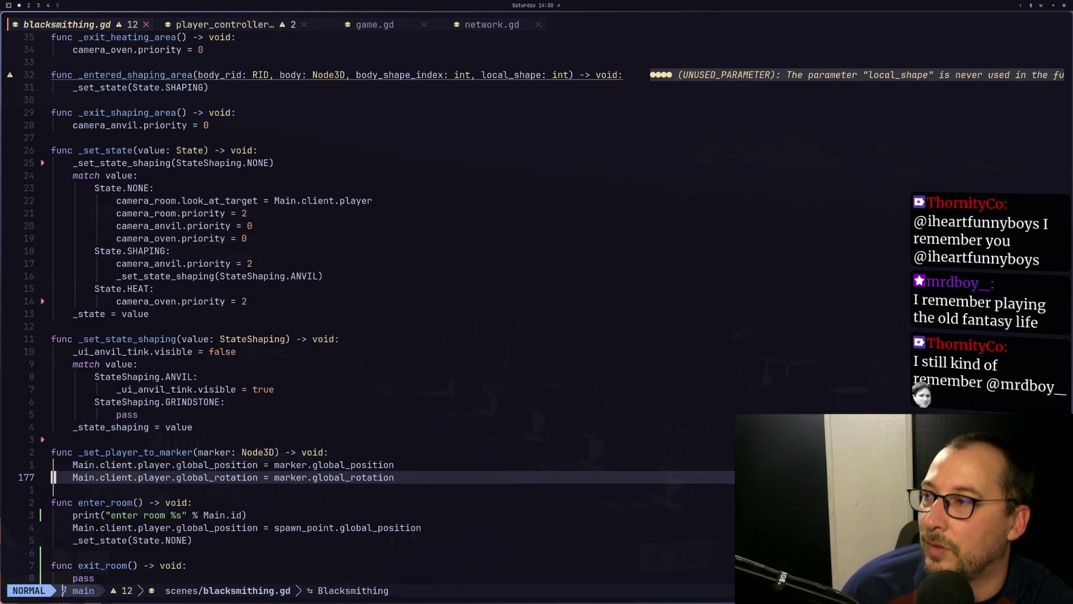
key("k")
key("k")
key("k")
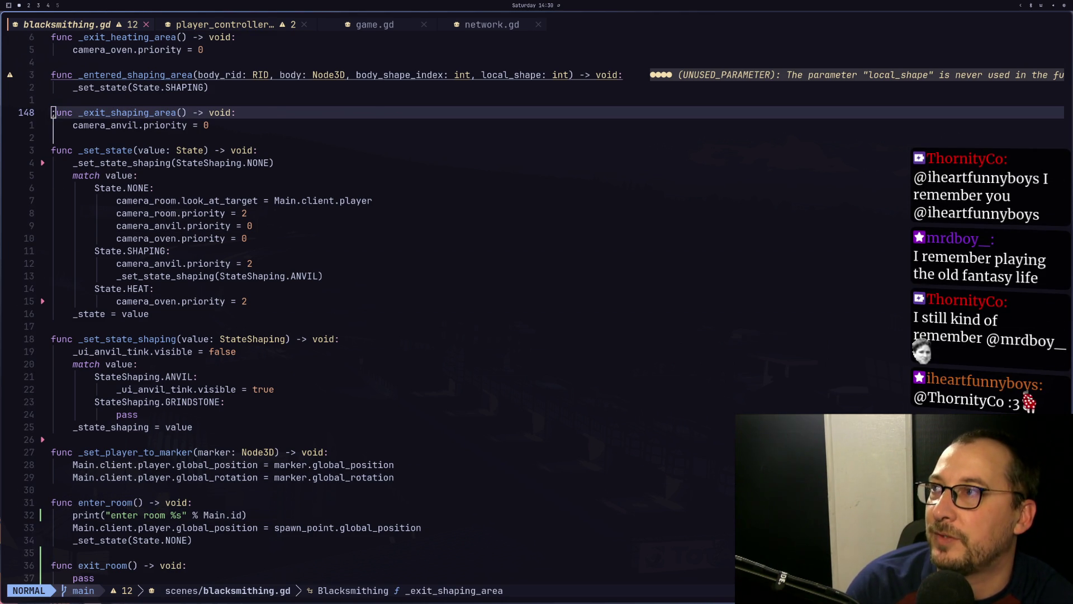
key("j")
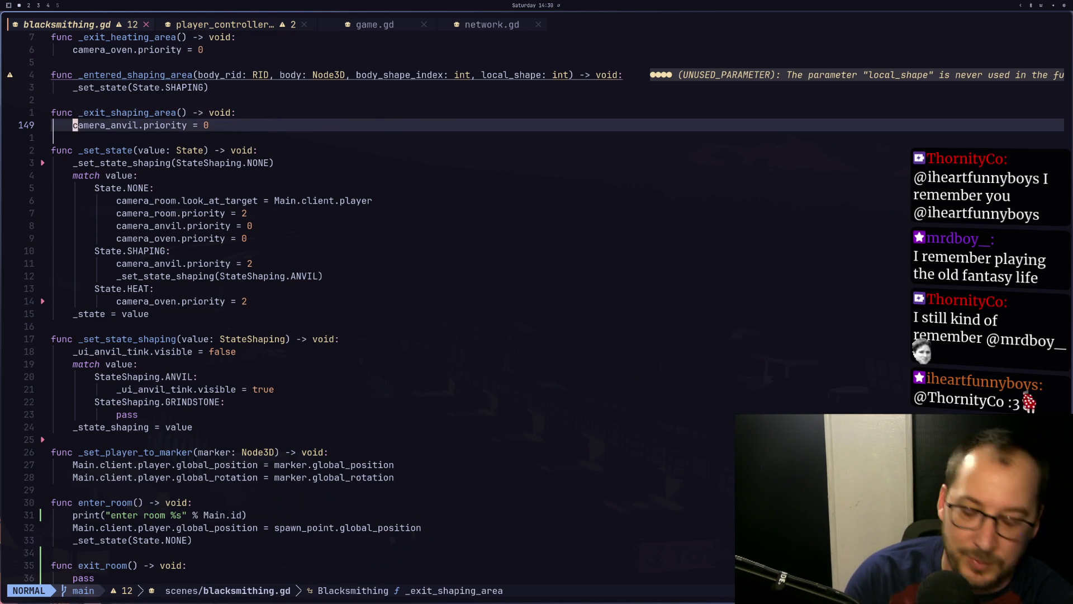
Review _tink, the anvil tink progress reset and enter_room's spawn position line
key("colon")
key("Escape")
key("k")
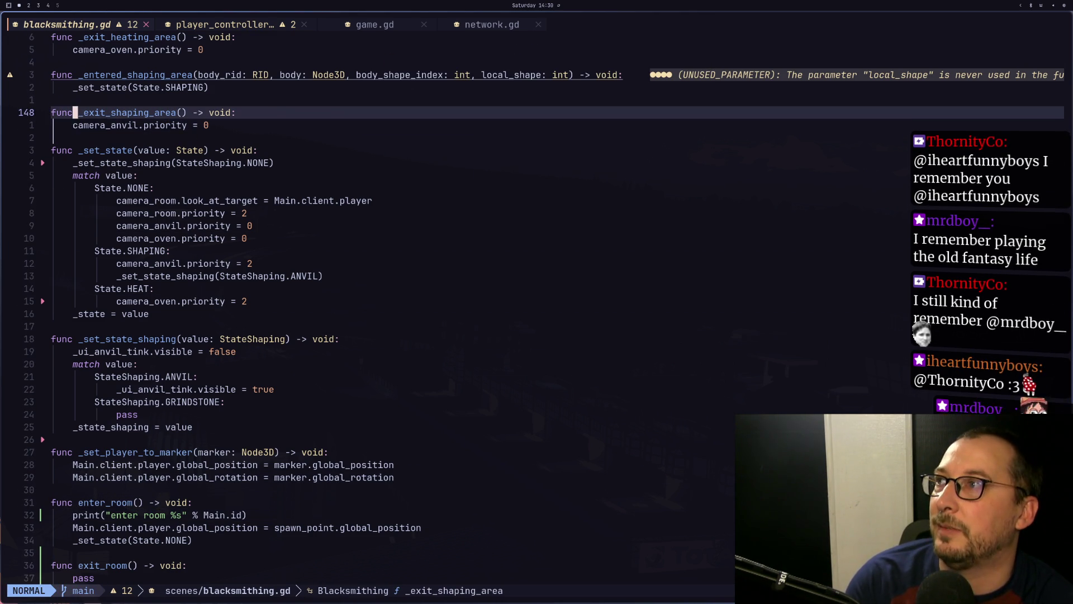
key("k")
key("k")
key("k")
key("j")
key("j")
key("j")
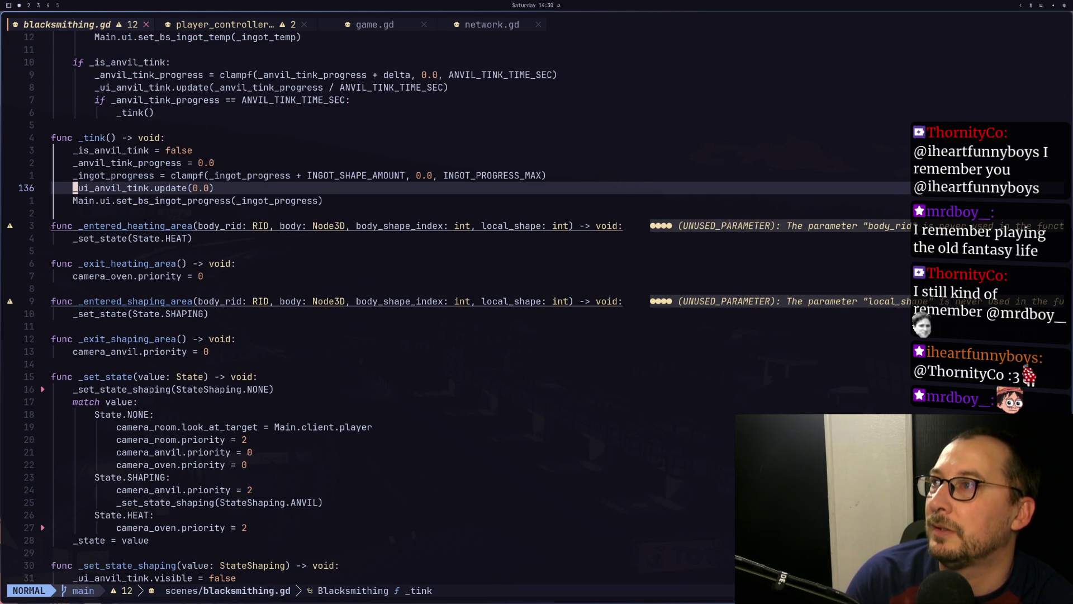
key("j")
key("j")
key("j")
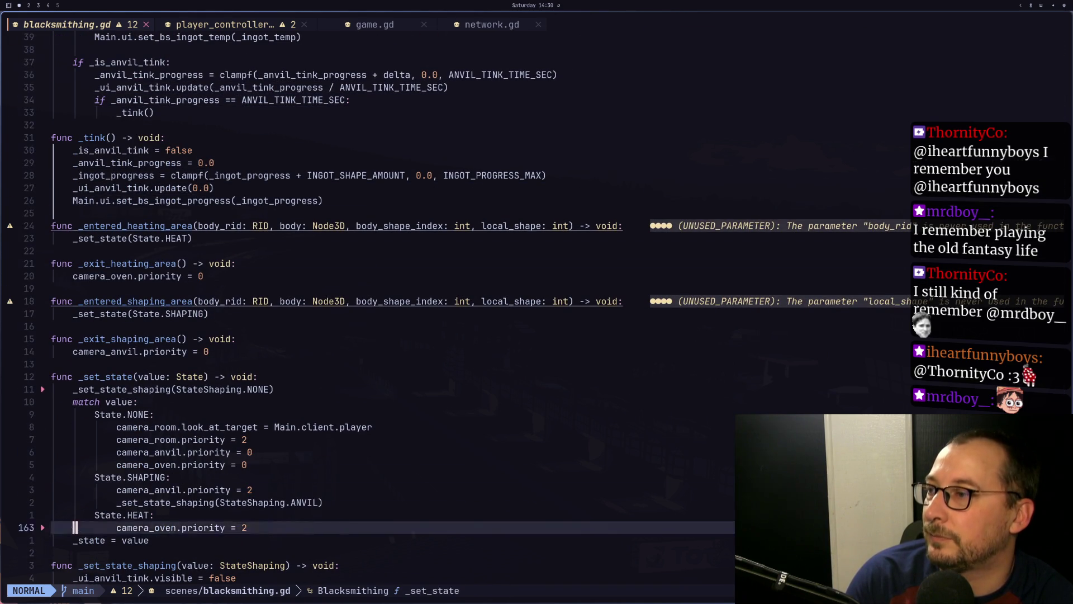
key("j")
key("j")
key("j")
key("k")
key("k")
key("k")
key("k")
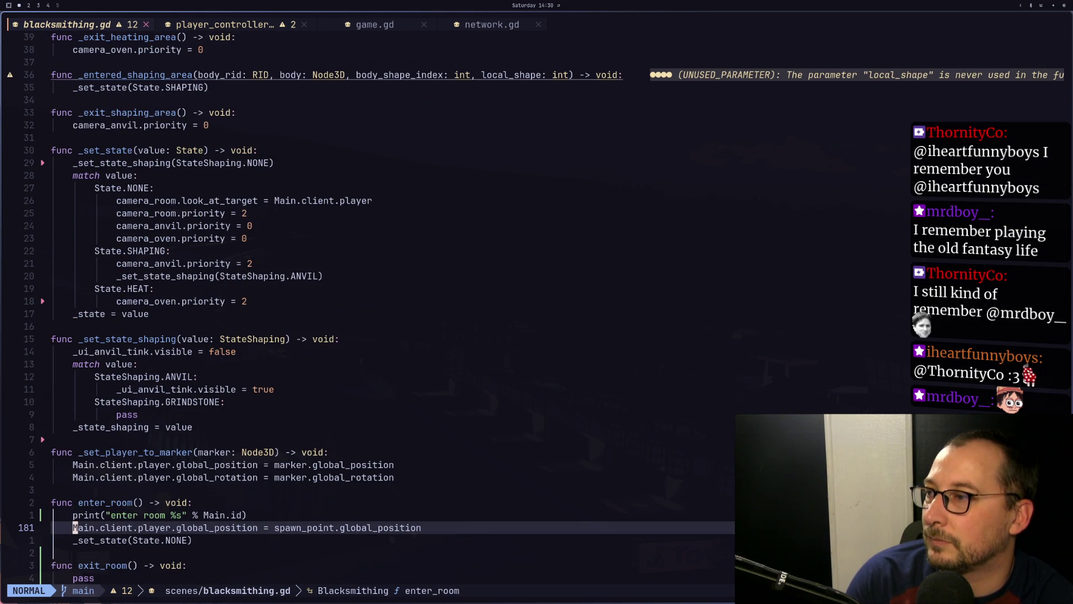
key("super+2")
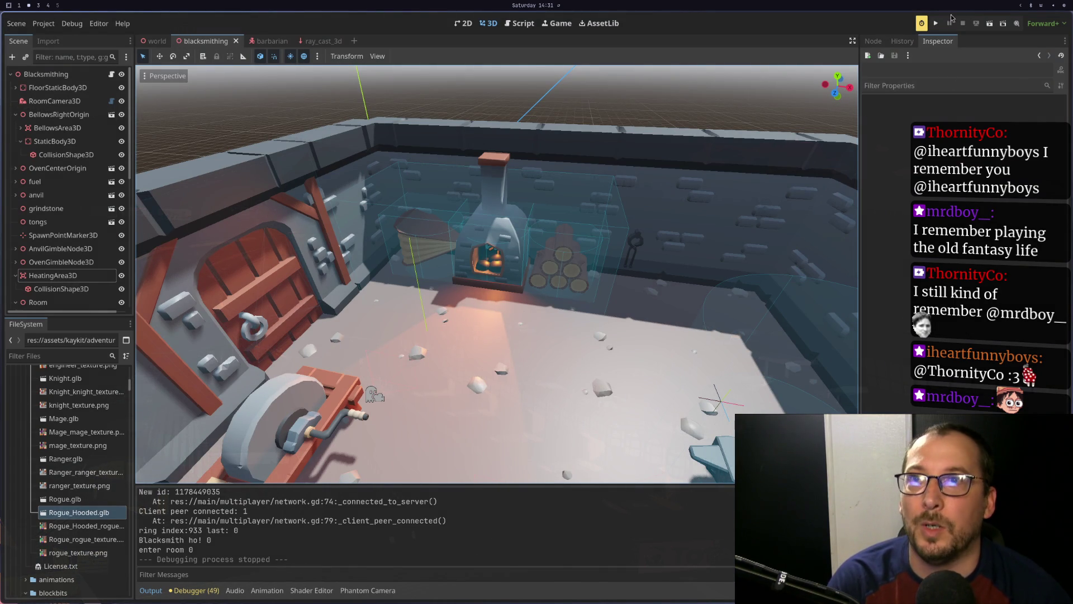
Rerun with a server and connected client, check the enter room 1 log, then stop with F8
left_click(935, 23)
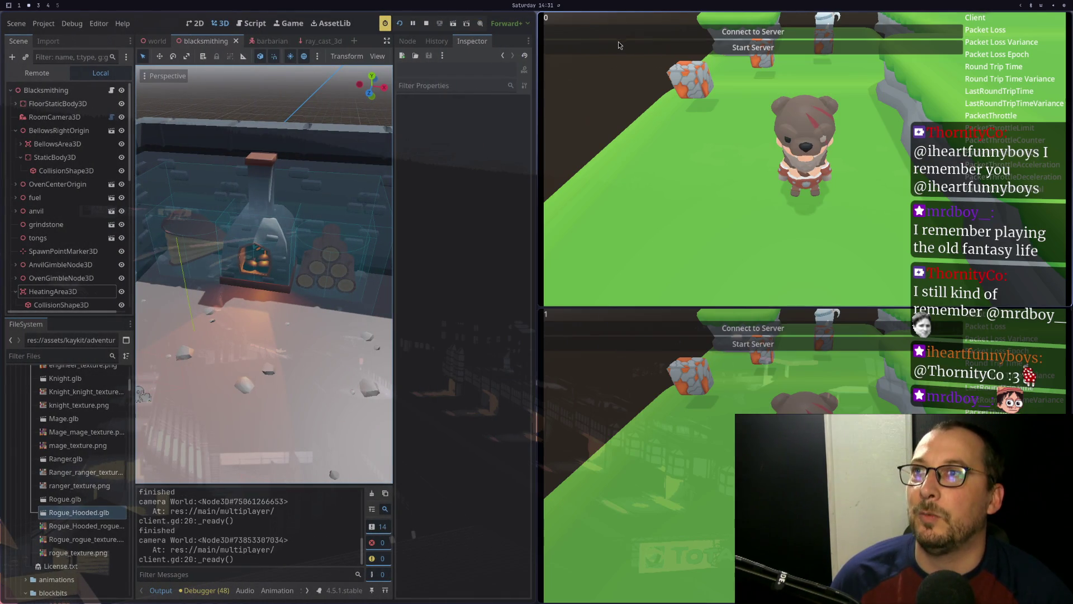
left_click(620, 43)
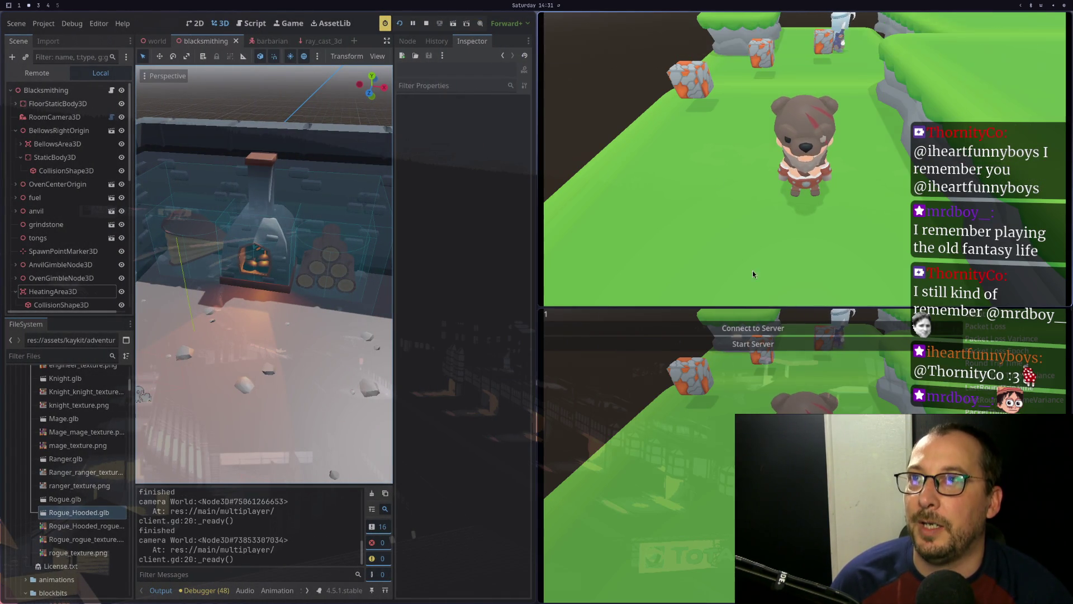
left_click(687, 330)
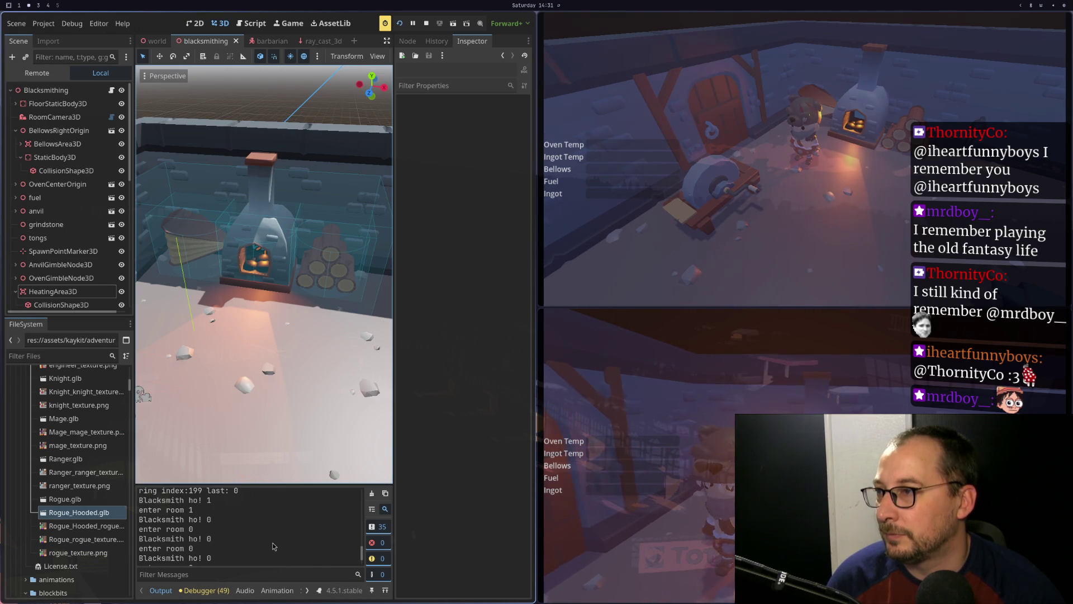
scroll(174, 510, "up", 1)
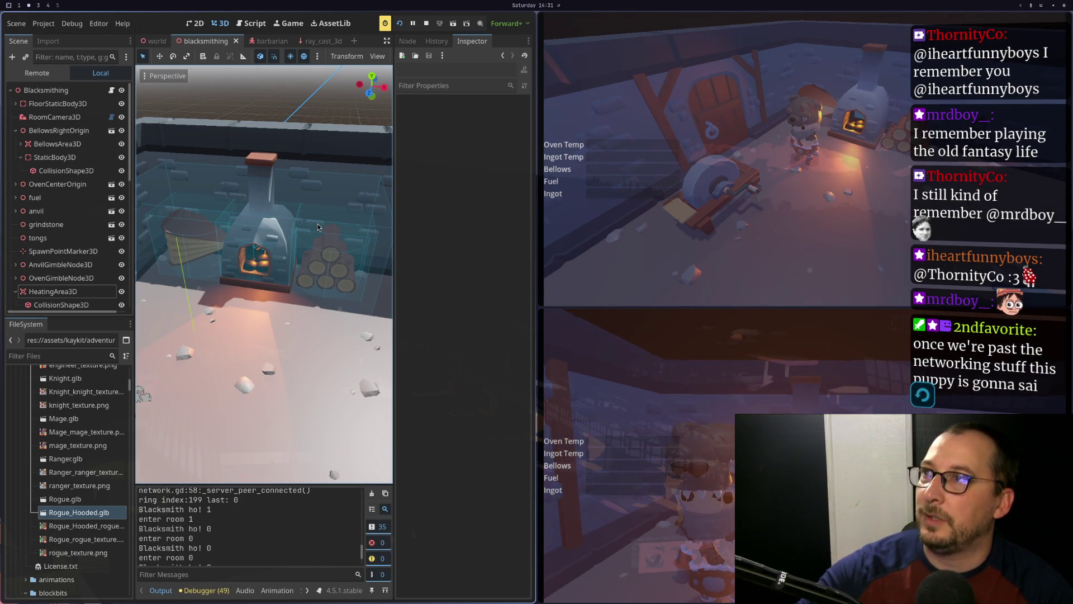
key("F8")
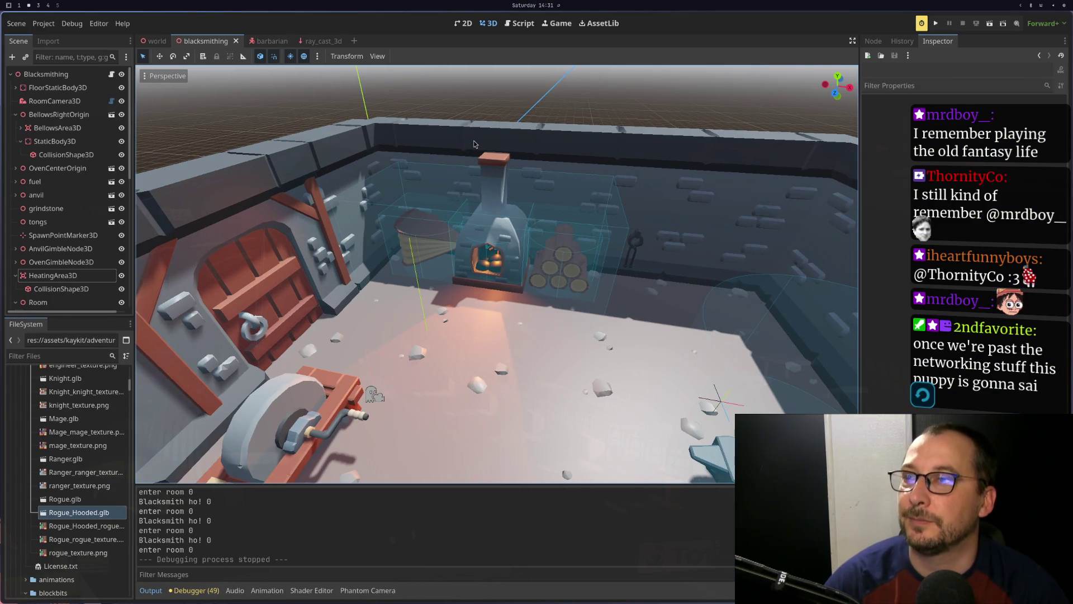
key("super+1")
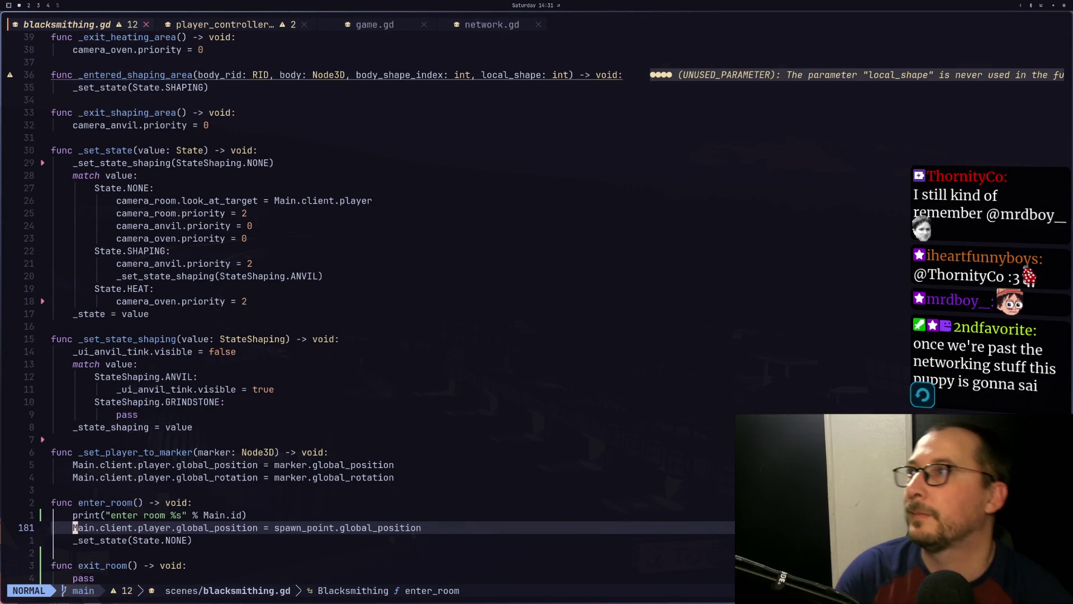
Open player_controller.gd and find the _set_area call in _action_a's Door branch
key("ctrl+o")
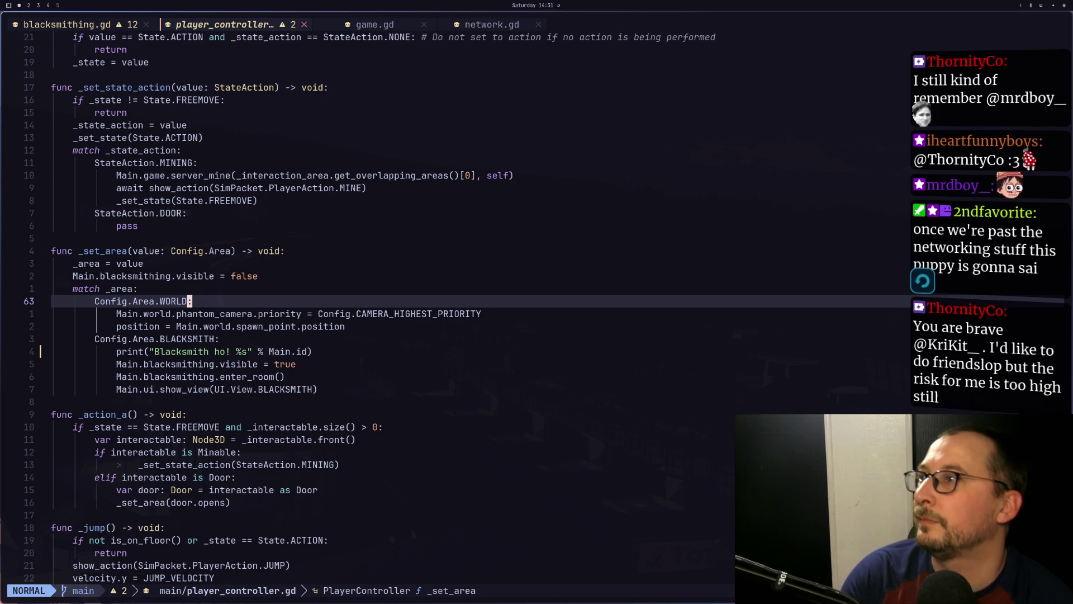
key("k")
key("k")
key("k")
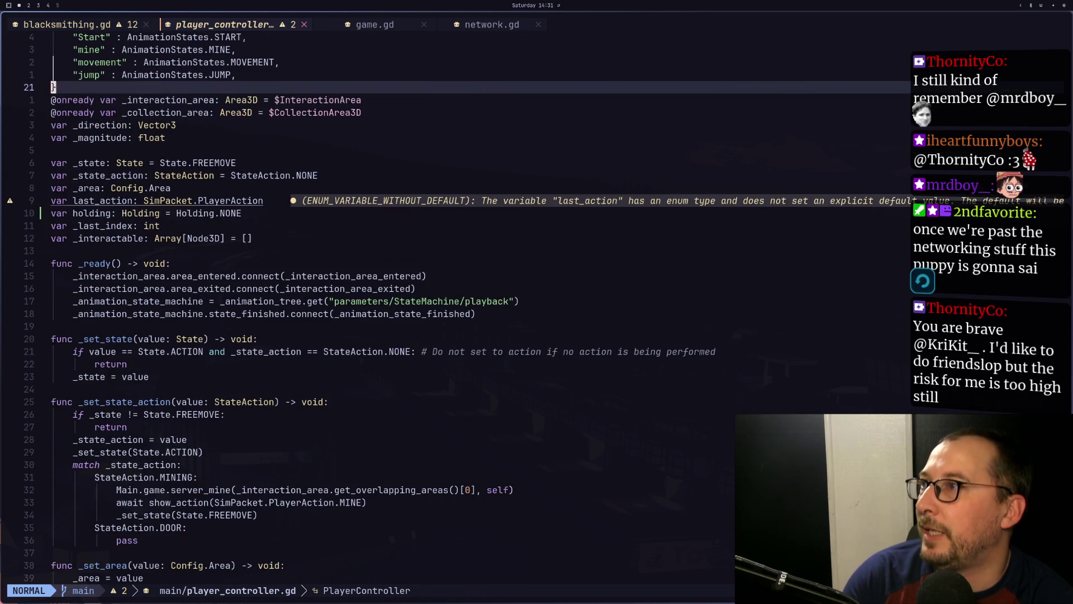
key("j")
key("j")
key("j")
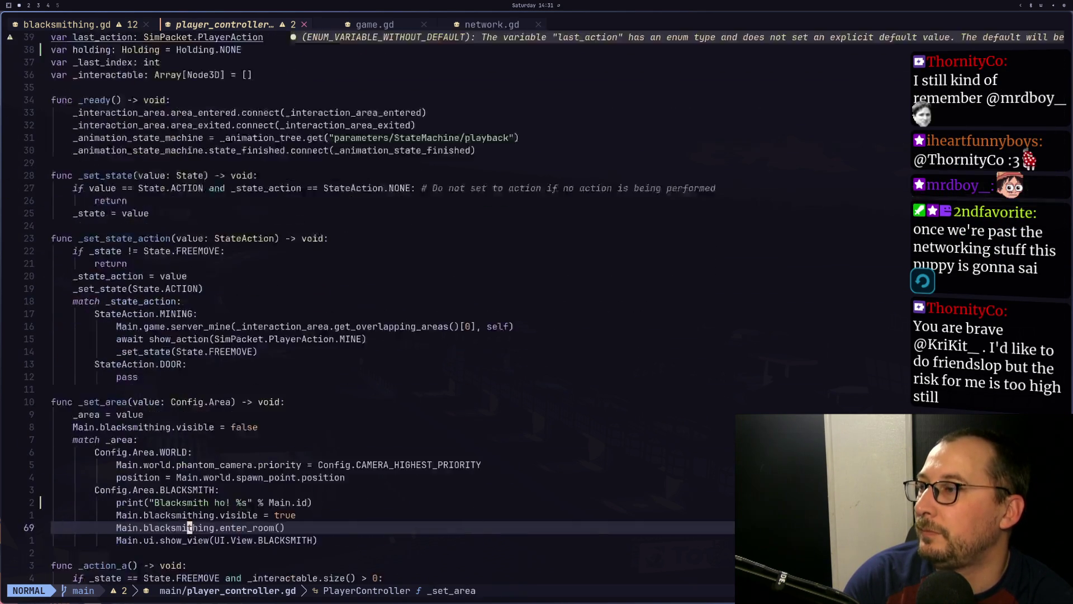
key("k")
key("k")
key("k")
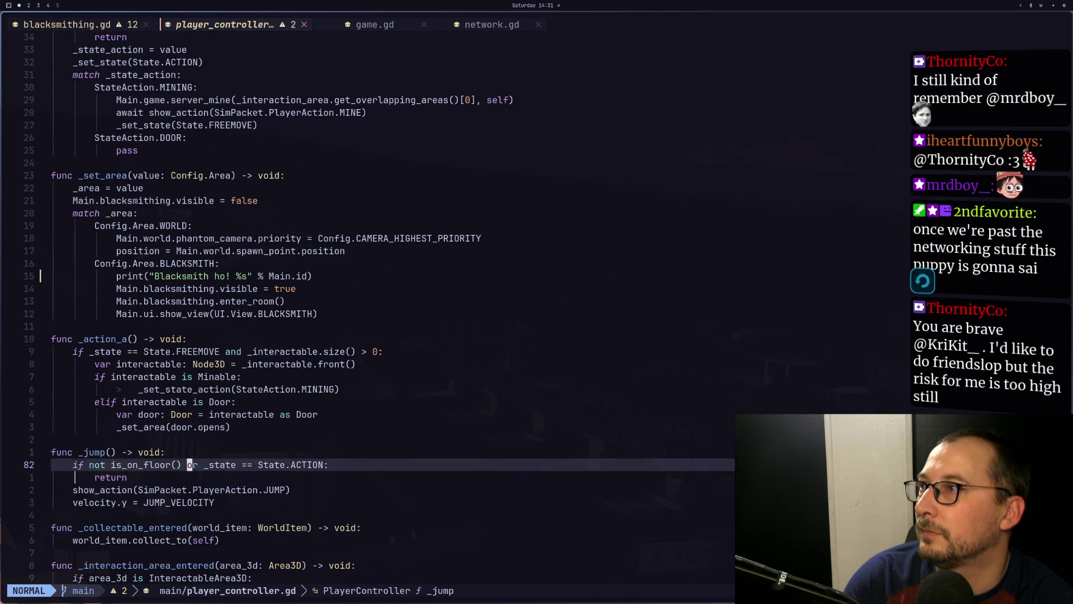
key("k")
key("k")
key("k")
key("k")
key("k")
key("k")
key("j")
key("j")
key("j")
key("l")
key("l")
key("l")
key("j")
key("j")
key("j")
key("j")
key("j")
key("k")
key("k")
key("k")
key("k")
key("k")
key("k")
key("asterisk")
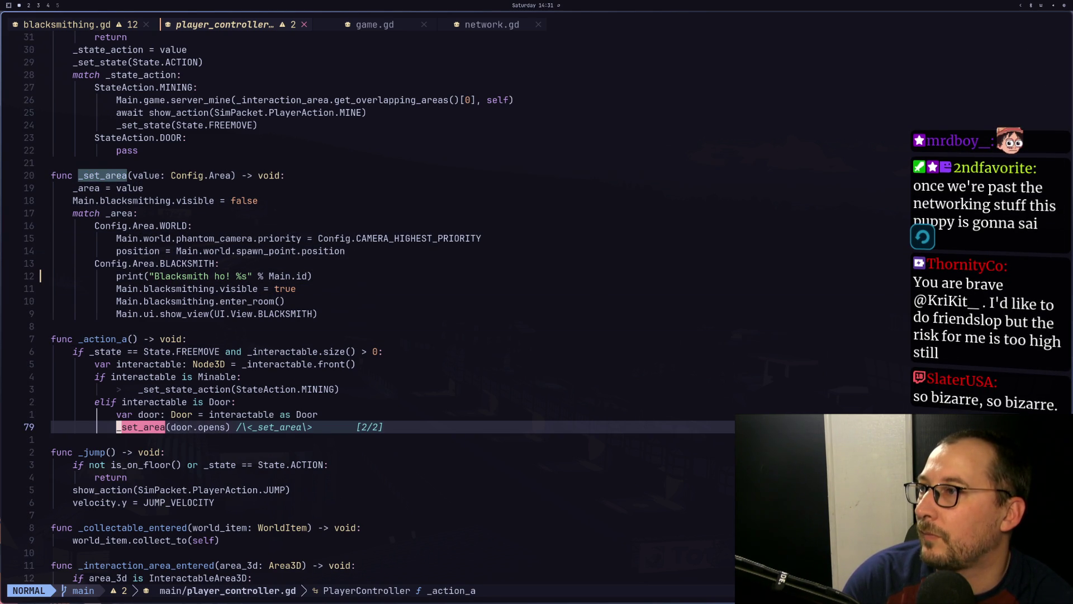
key("Escape")
Add print("interact door %s" % Main.id) above 'var door' in _action_a and save
key("k")
key("k")
key("k")
key("k")
key("k")
key("k")
key("j")
key("j")
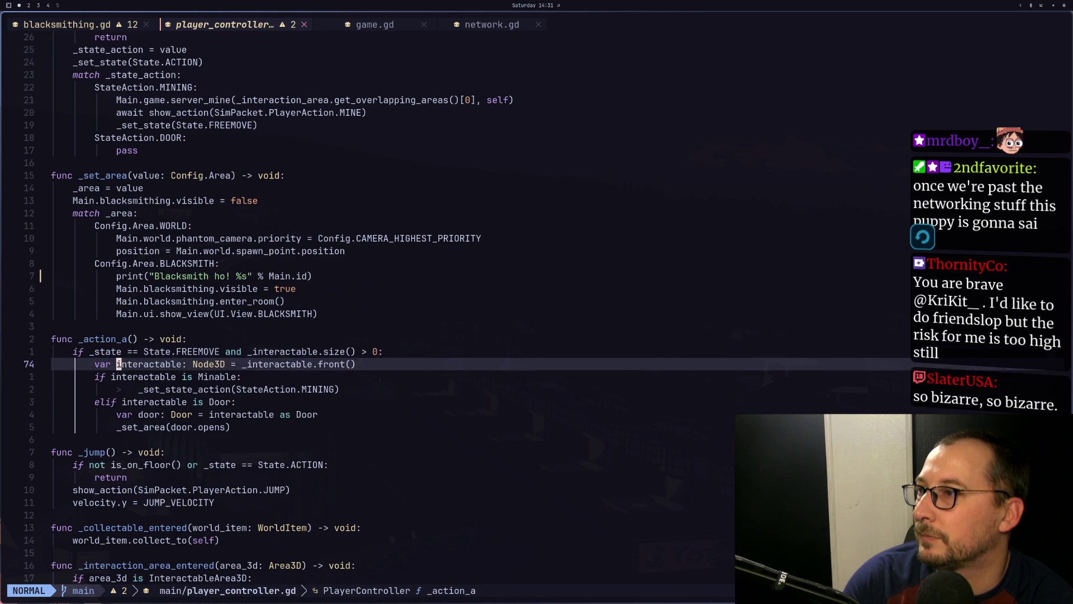
key("j")
key("j")
key("j")
type("Op")
key("BackSpace")
type("t(\"interact")
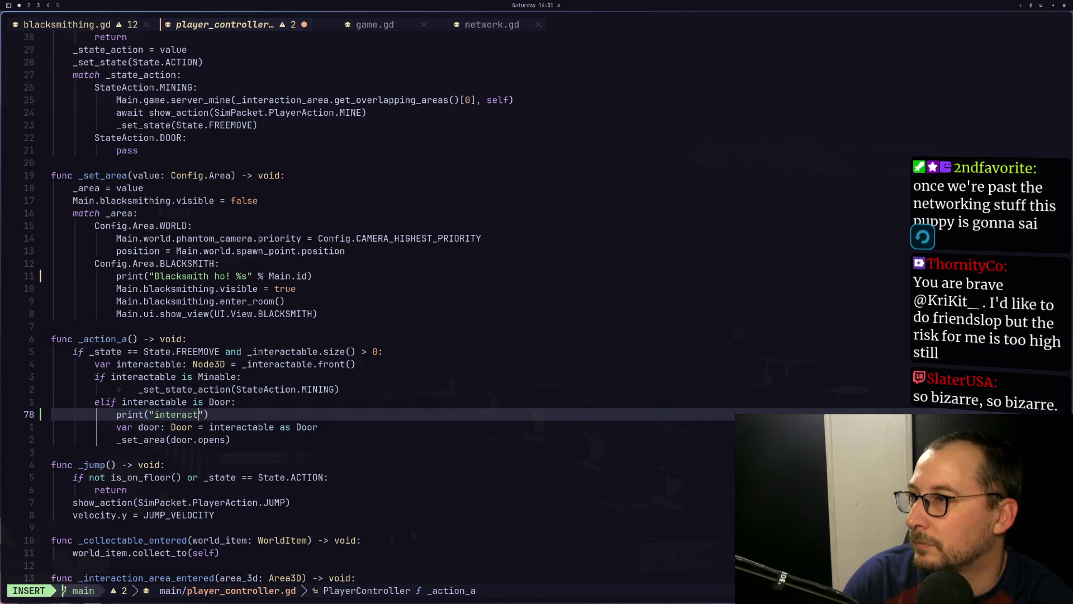
type(" fo")
key("BackSpace")
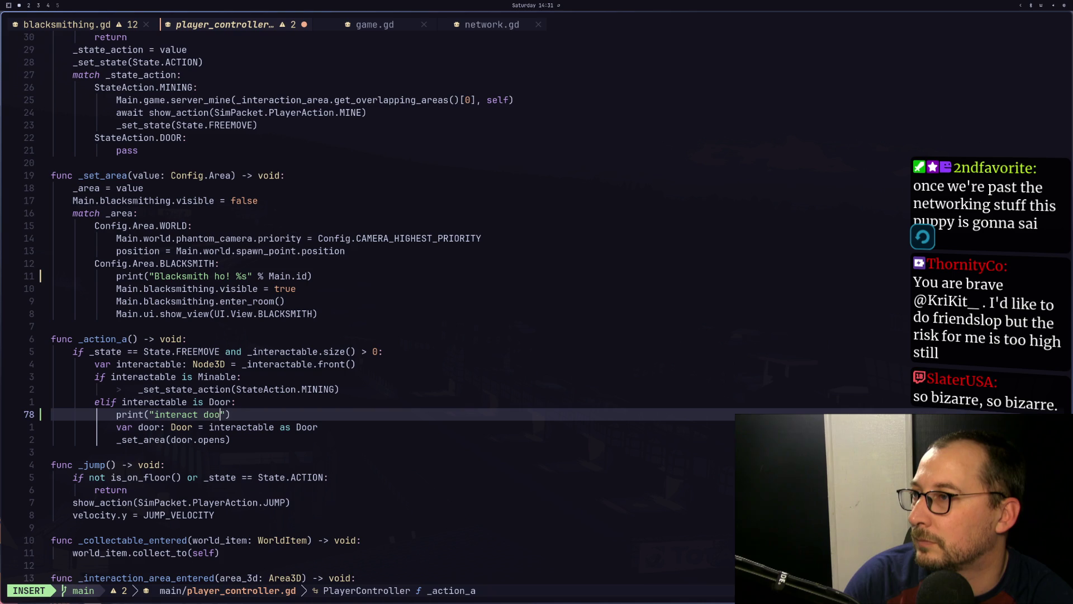
type("\" %")
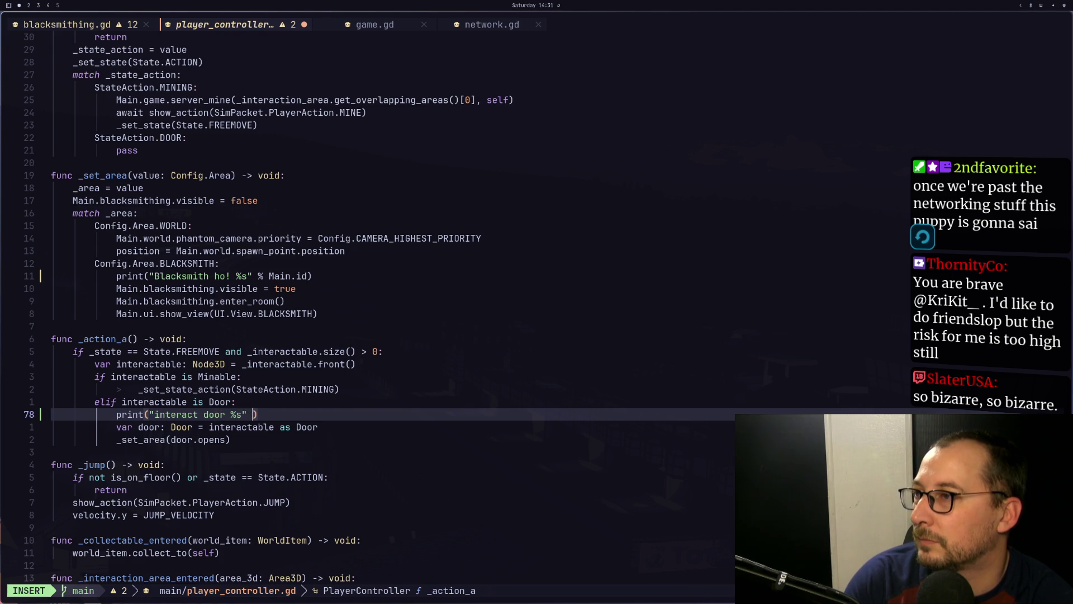
type(" a")
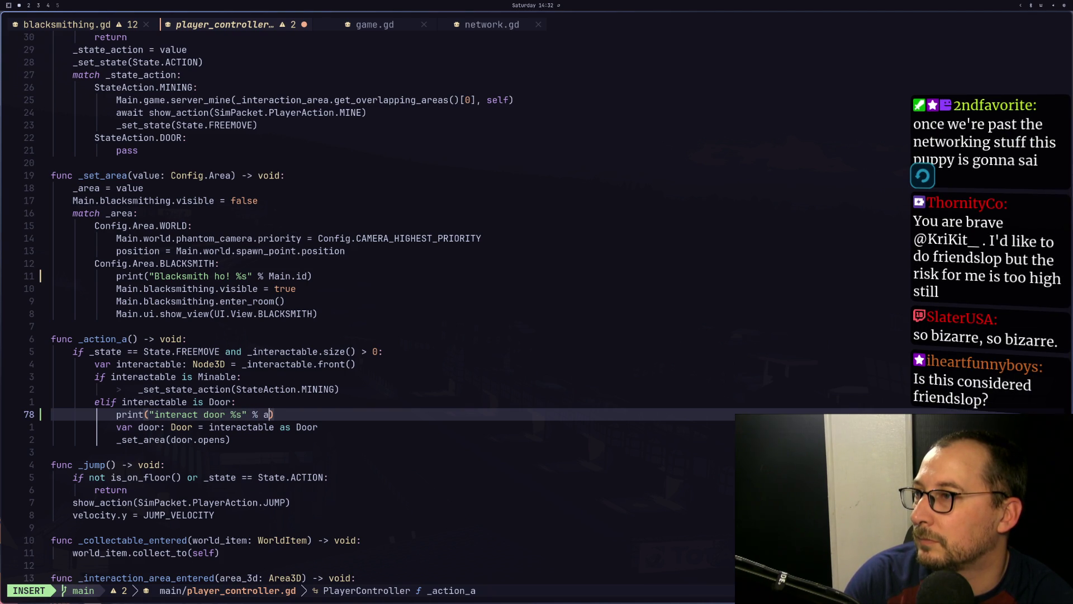
type("Main.id")
key("Escape")
type(":w")
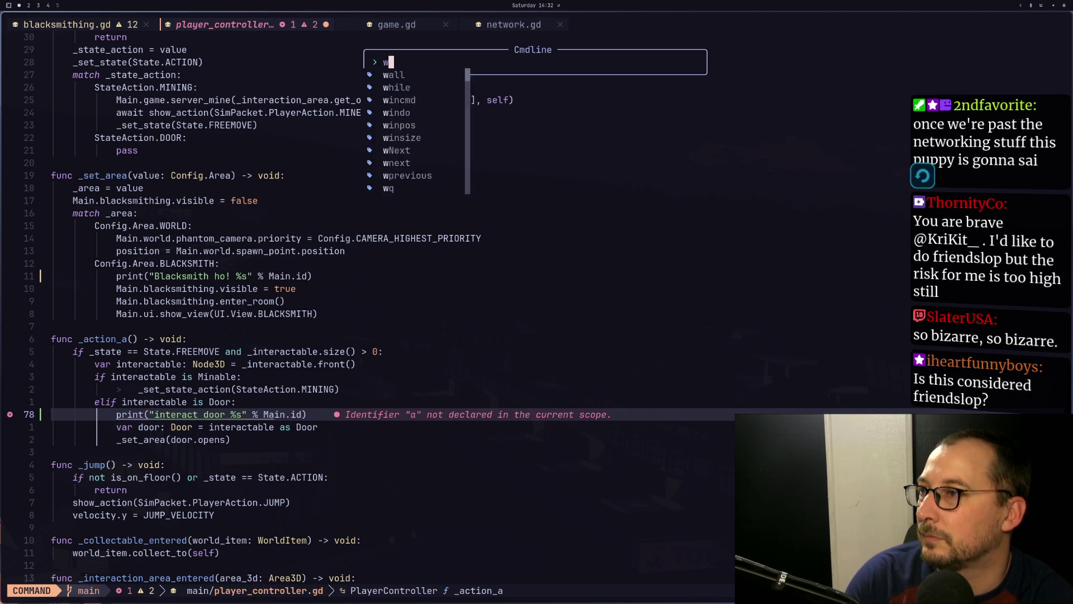
key("Return")
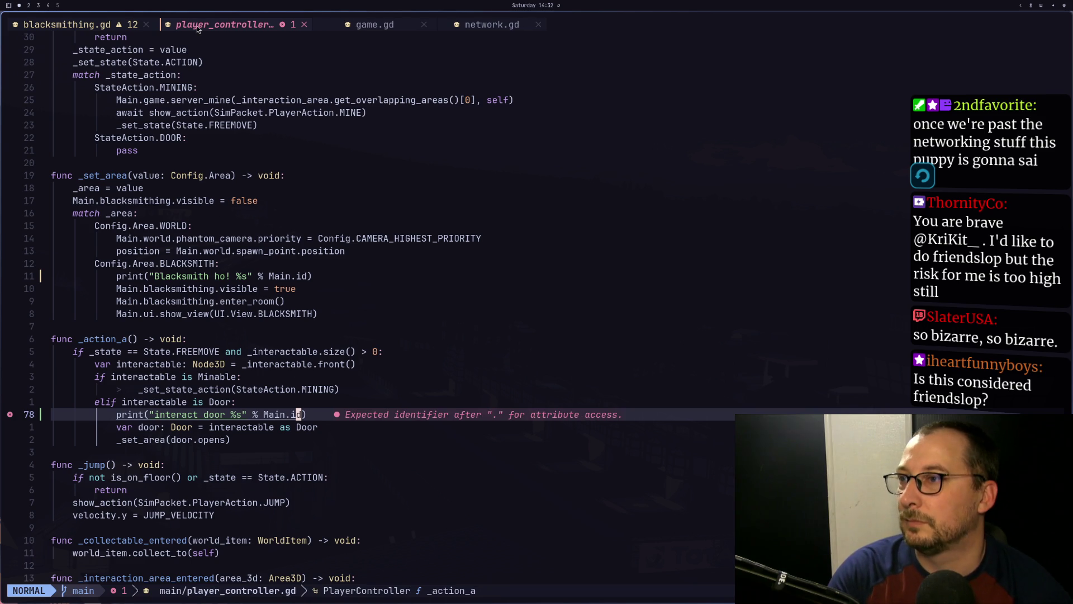
key("super+2")
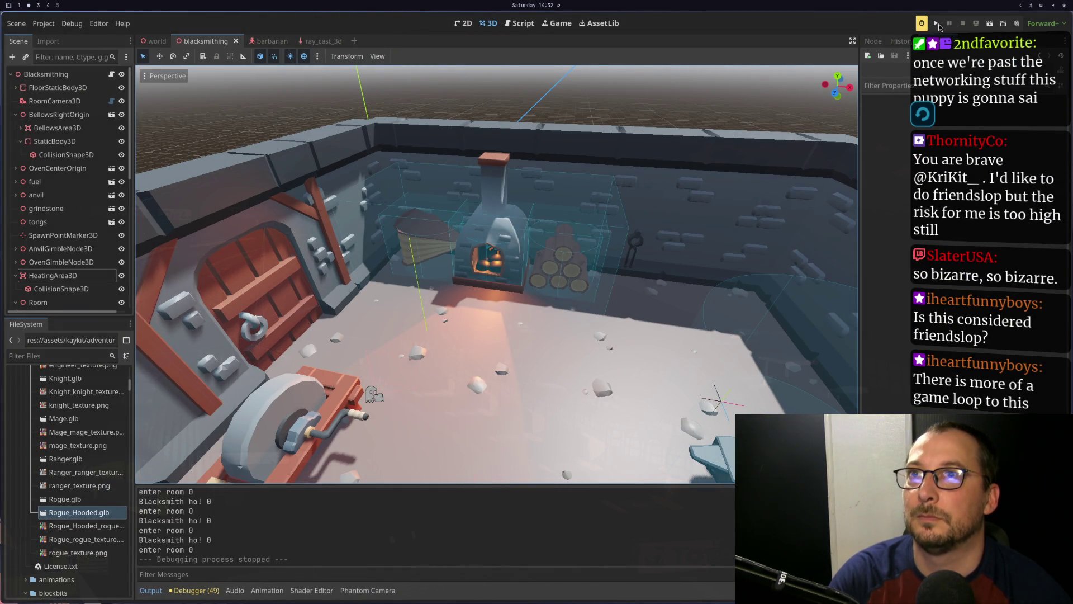
Launch two clients, host a server in the top window, connect the bottom one, and review the door-interaction logs
left_click(942, 25)
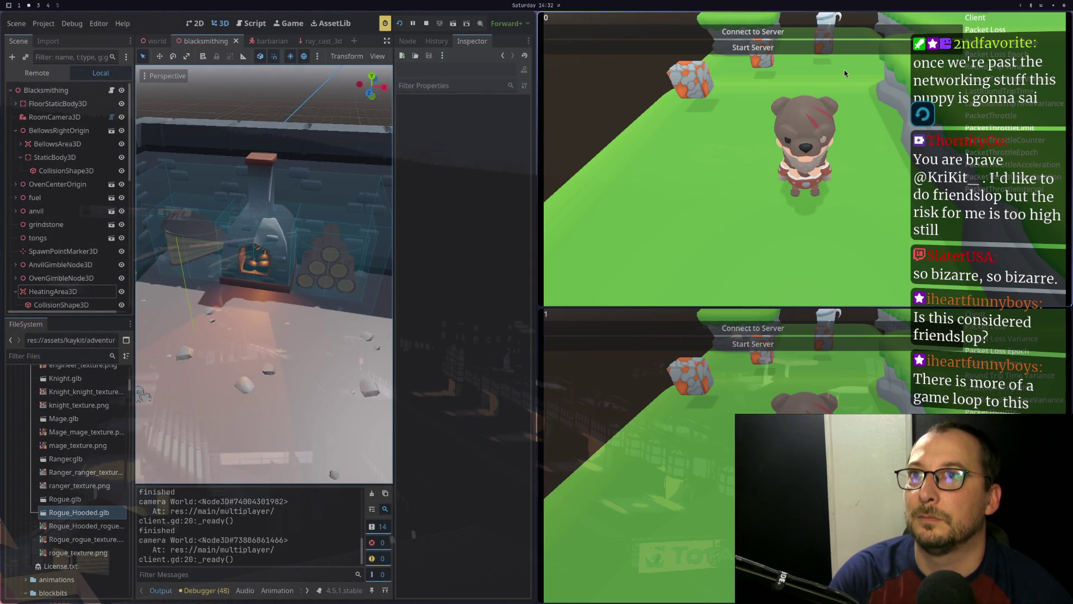
left_click(753, 47)
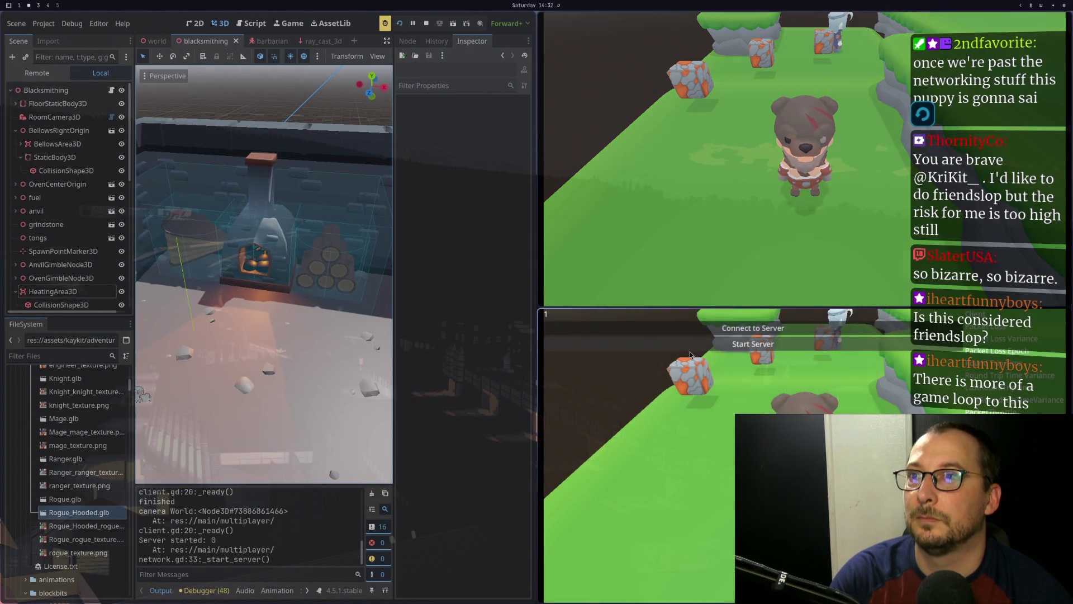
left_click(717, 330)
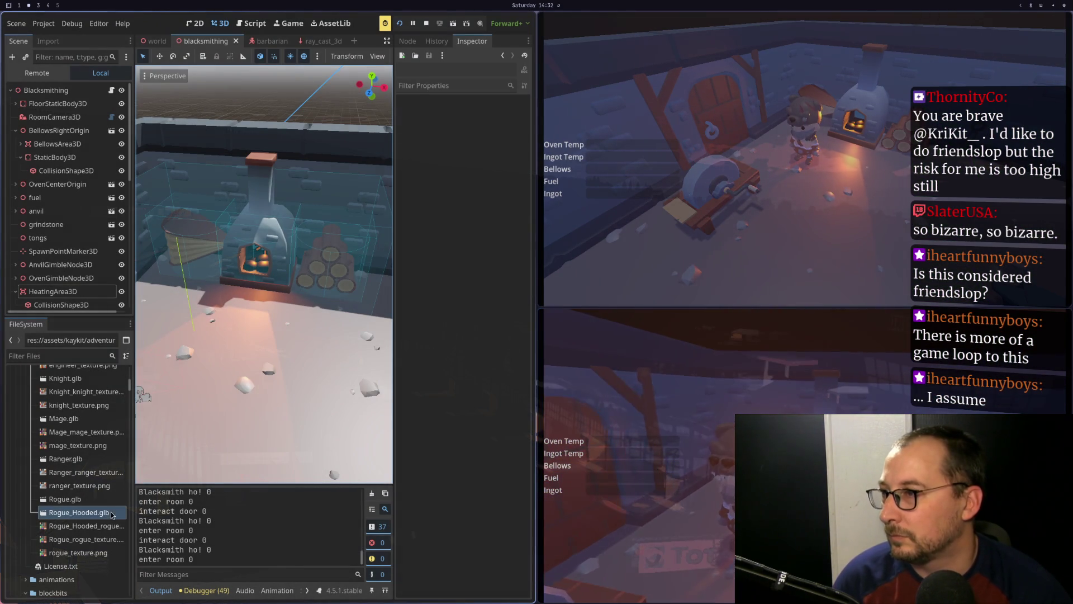
scroll(227, 561, "up", 2)
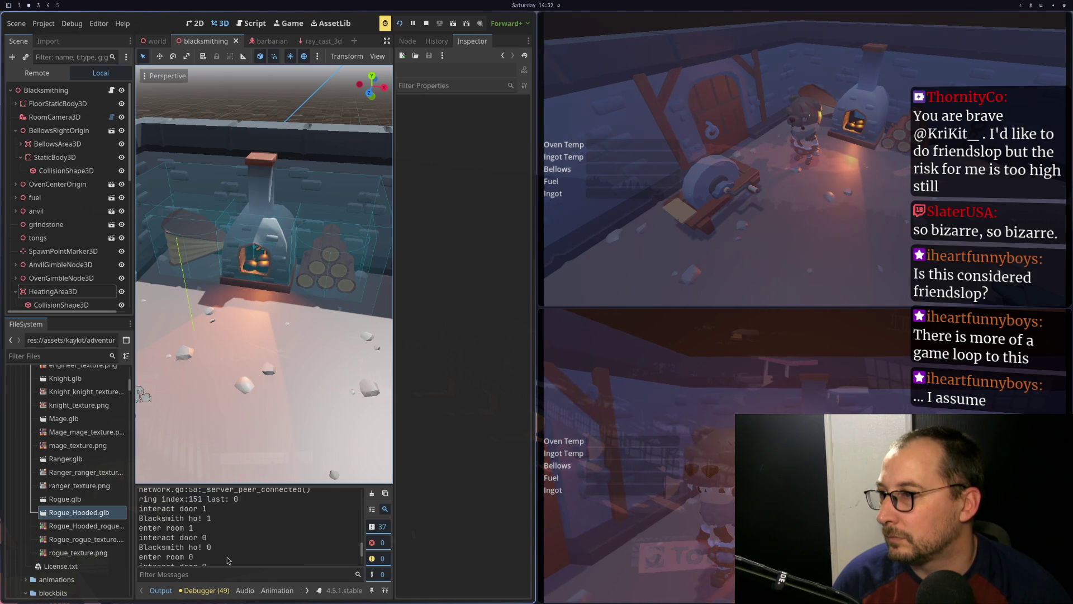
scroll(219, 515, "up", 1)
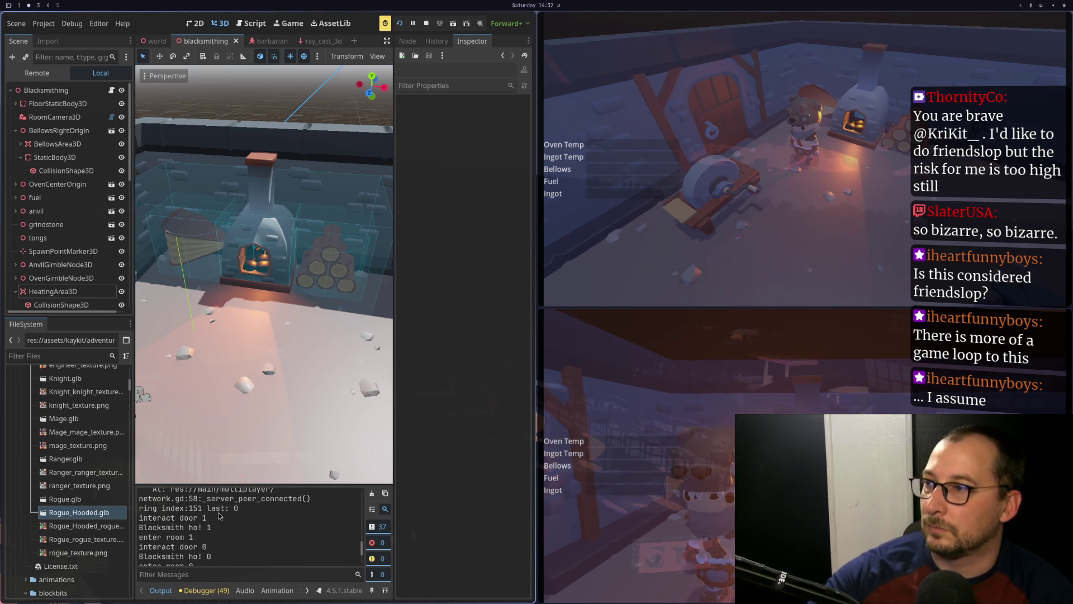
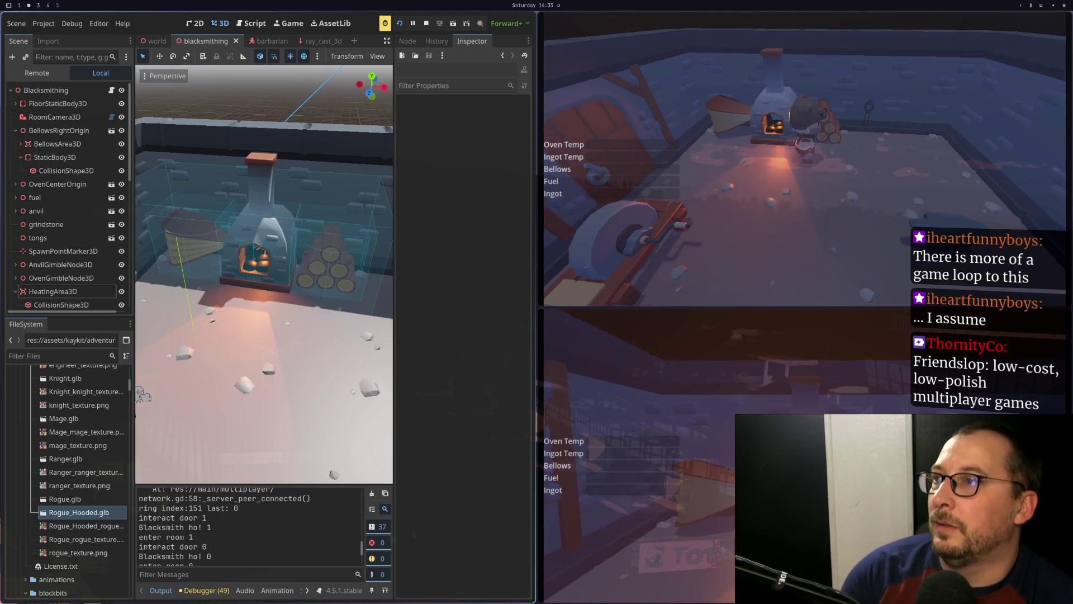
Cut the 'interact door' print line from the door branch and paste it into _interaction_area_entered
key("super+1")
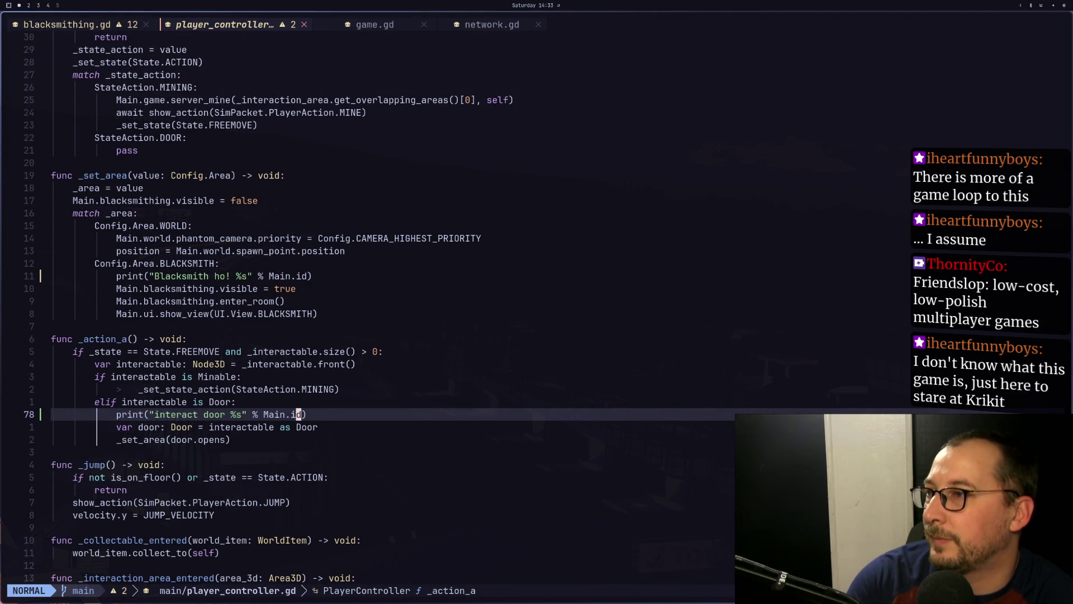
key("k")
key("k")
key("j")
key("j")
key("k")
key("k")
key("k")
key("k")
key("k")
key("k")
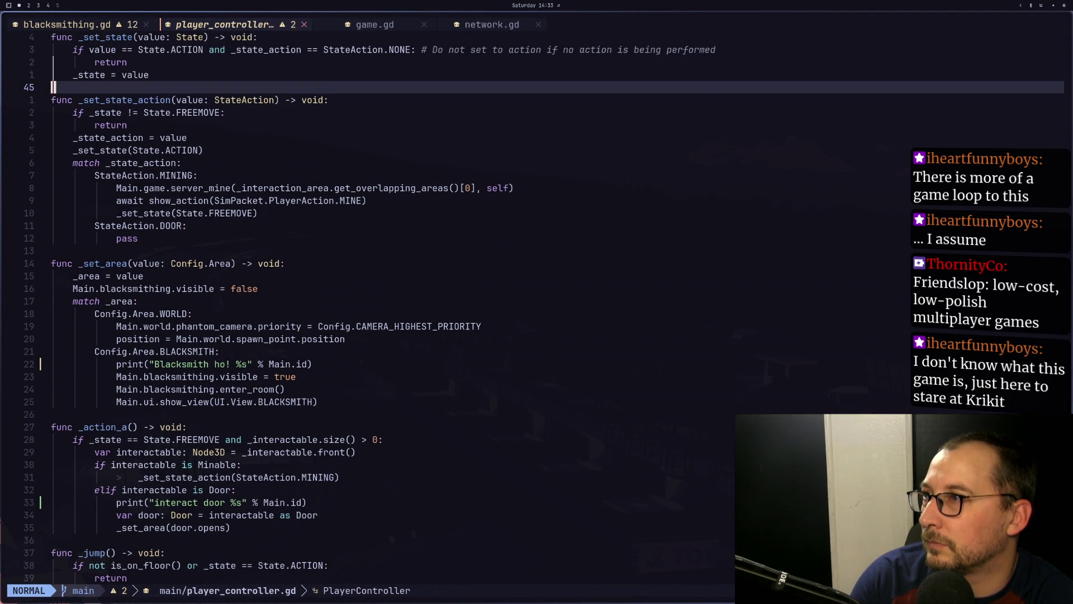
key("k")
key("k")
key("k")
key("j")
key("j")
key("j")
key("j")
key("j")
key("j")
key("j")
key("j")
key("j")
key("j")
key("j")
key("j")
key("j")
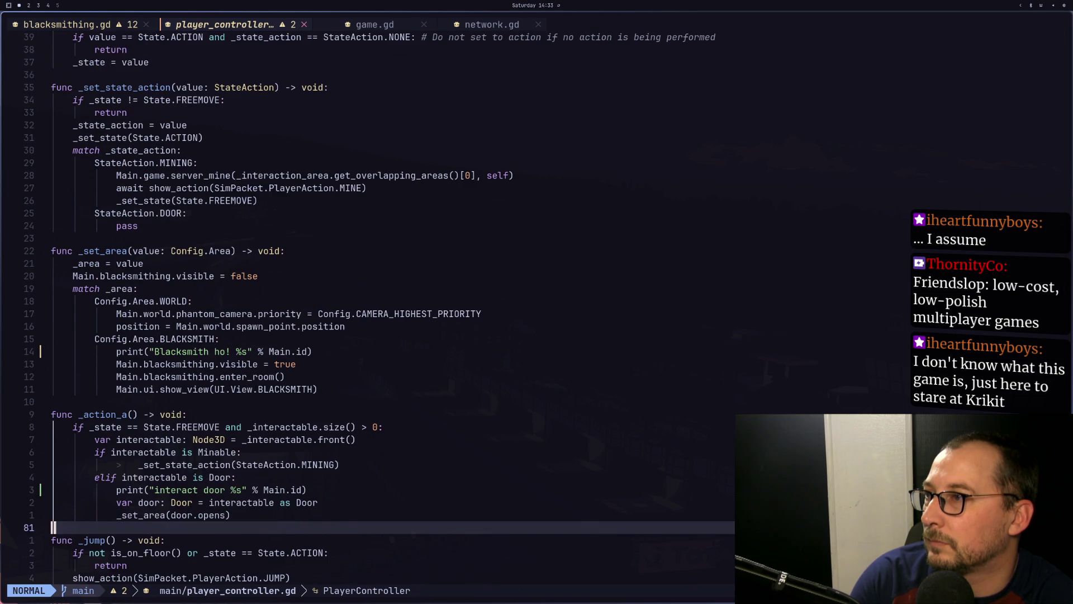
key("k")
key("k")
key("k")
key("k")
key("k")
key("k")
key("k")
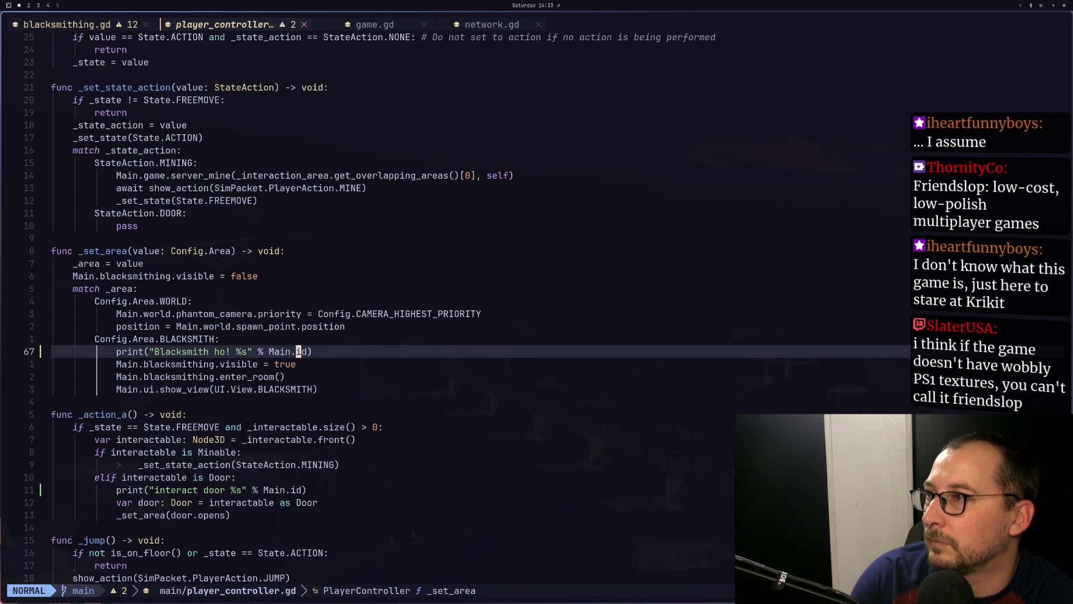
key("j")
key("j")
key("j")
key("j")
key("j")
key("j")
key("j")
key("k")
key("k")
key("k")
key("k")
key("k")
key("k")
key("k")
key("k")
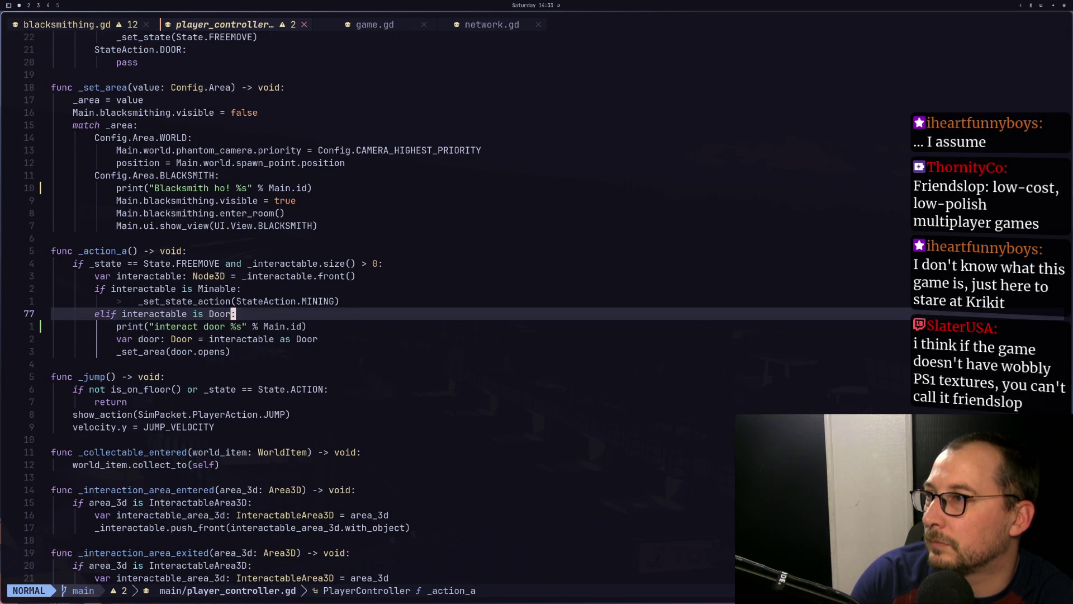
key("j")
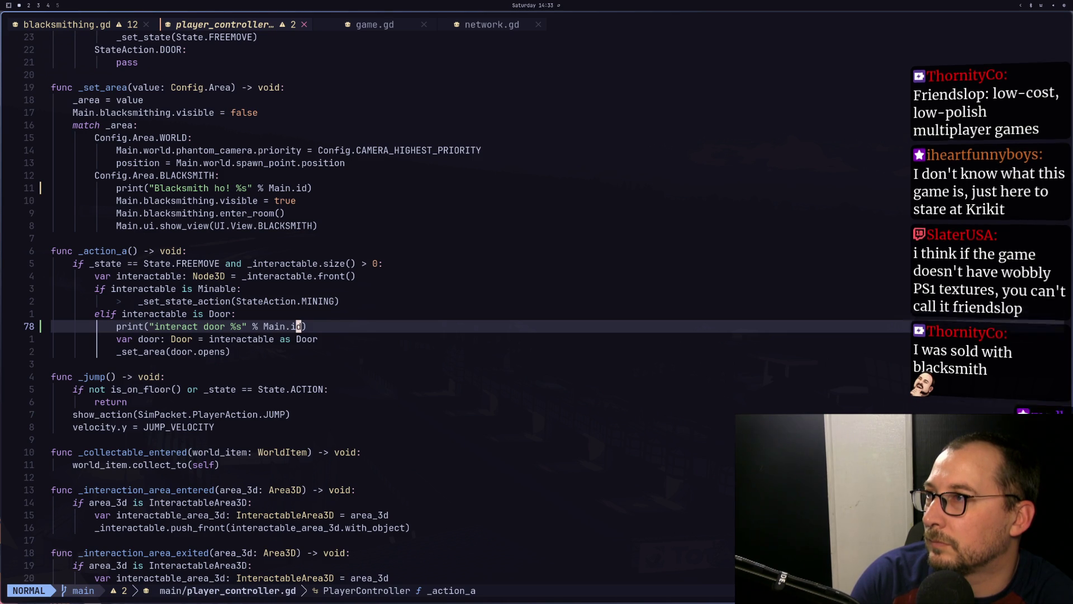
key("d")
key("d")
key("j")
key("j")
key("j")
key("j")
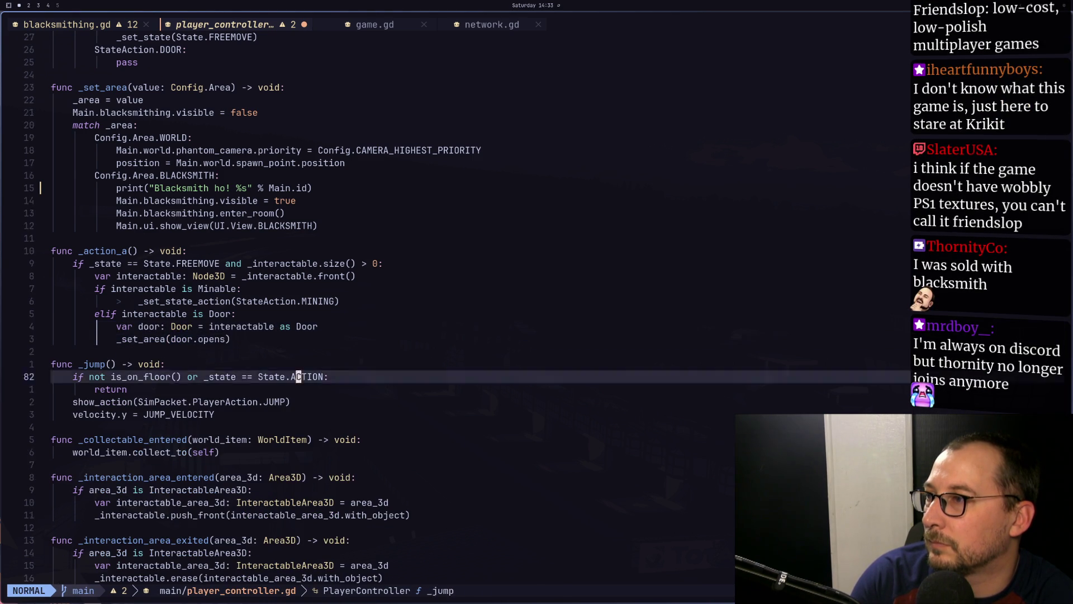
key("k")
key("k")
key("k")
key("k")
key("k")
key("k")
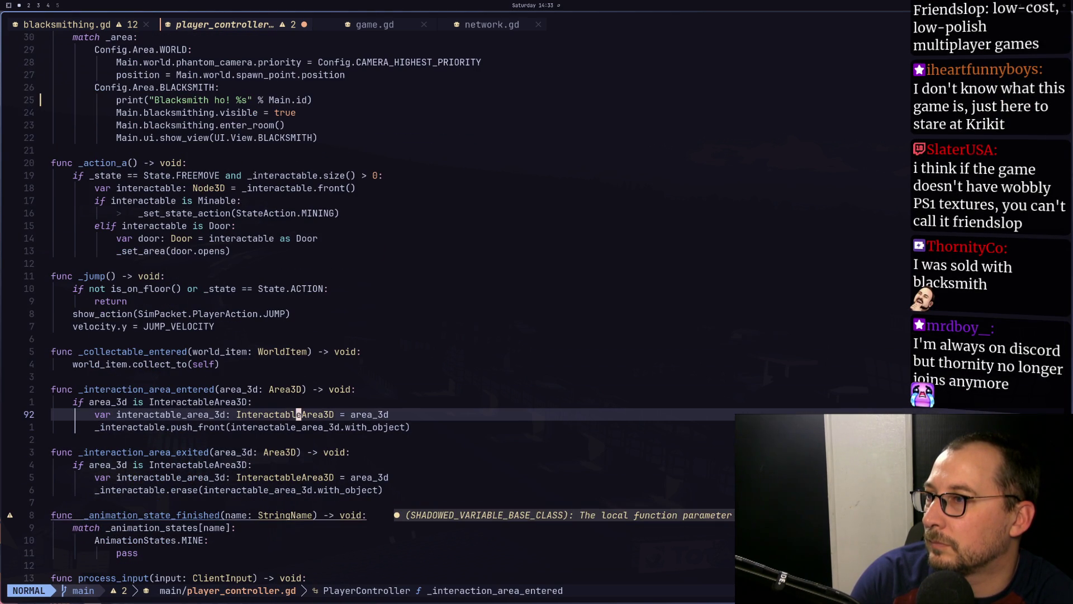
key("p")
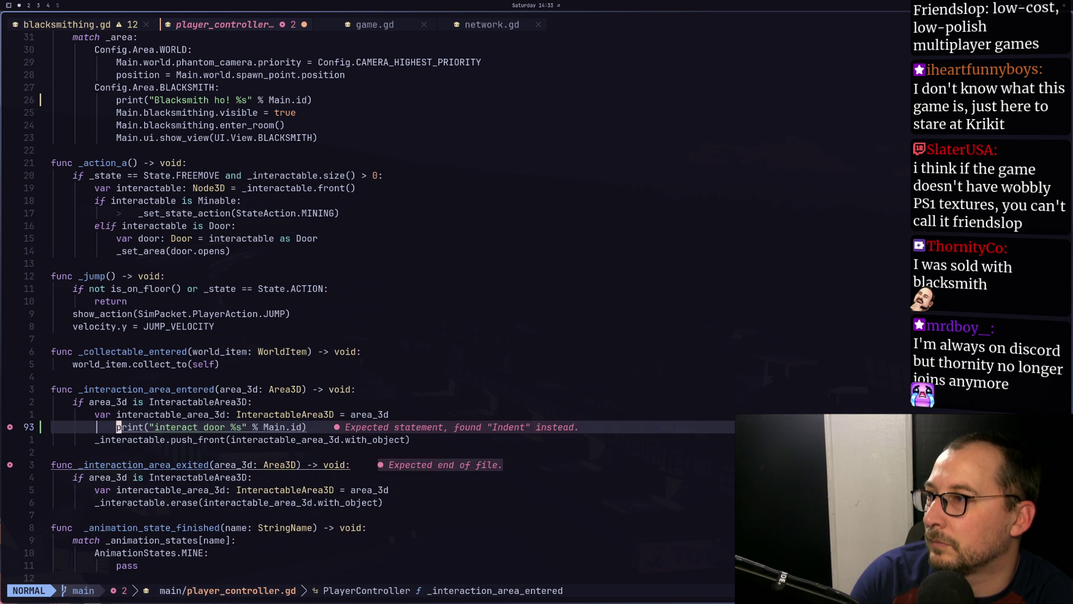
Fix the pasted line's indentation, remove the empty line, and delete 'door' from the message
key("o")
key("Escape")
key("k")
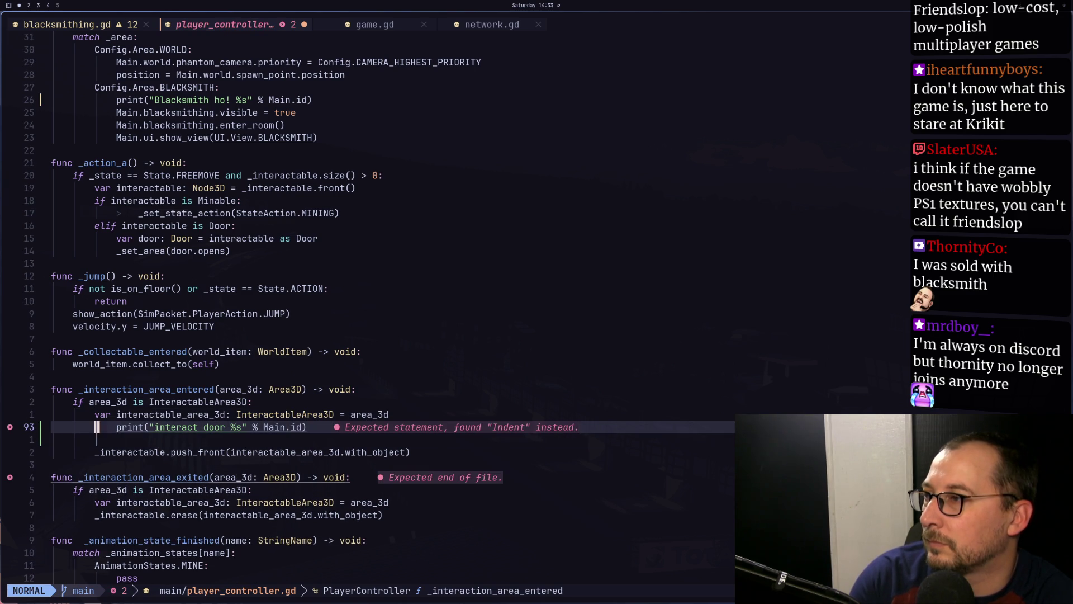
key("i")
key("Escape")
key("less")
key("less")
key("j")
key("d")
key("d")
key("k")
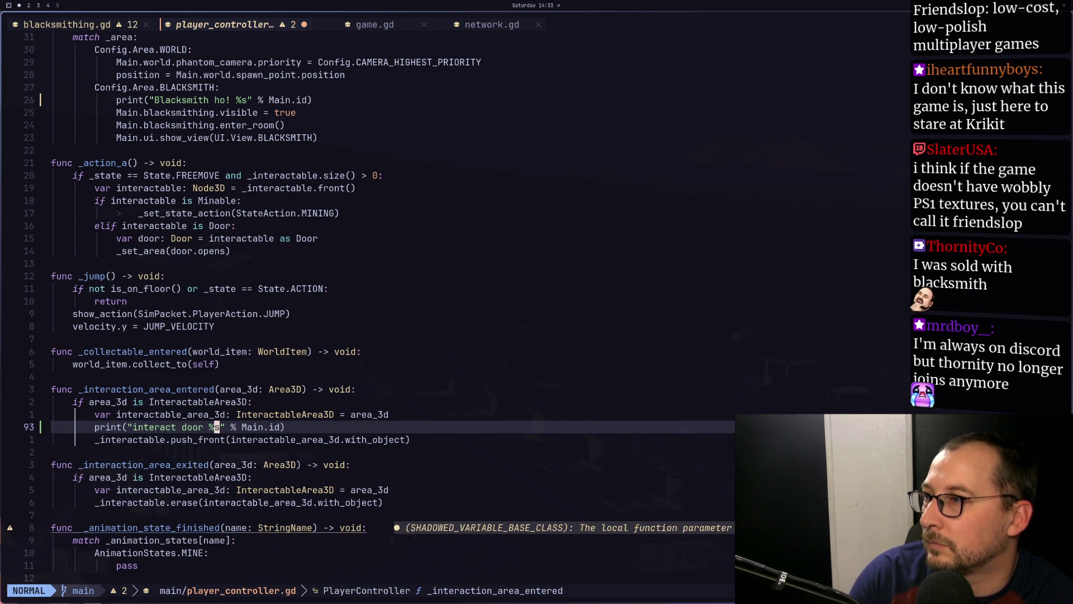
key("h")
key("i")
key("BackSpace")
key("BackSpace")
key("BackSpace")
Save player_controller.gd with :w
key("Escape")
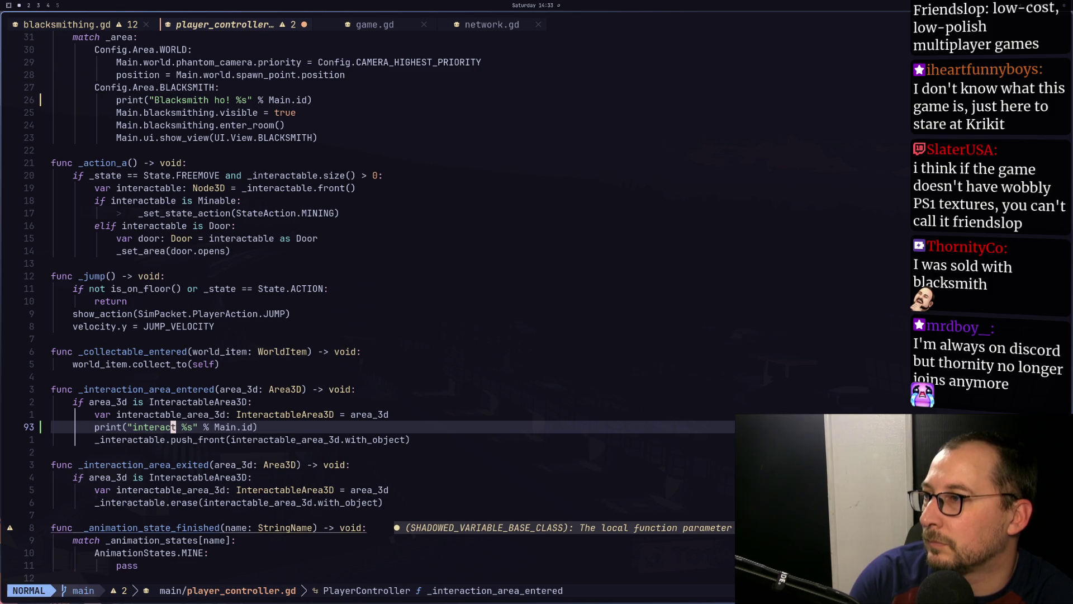
type(":w;")
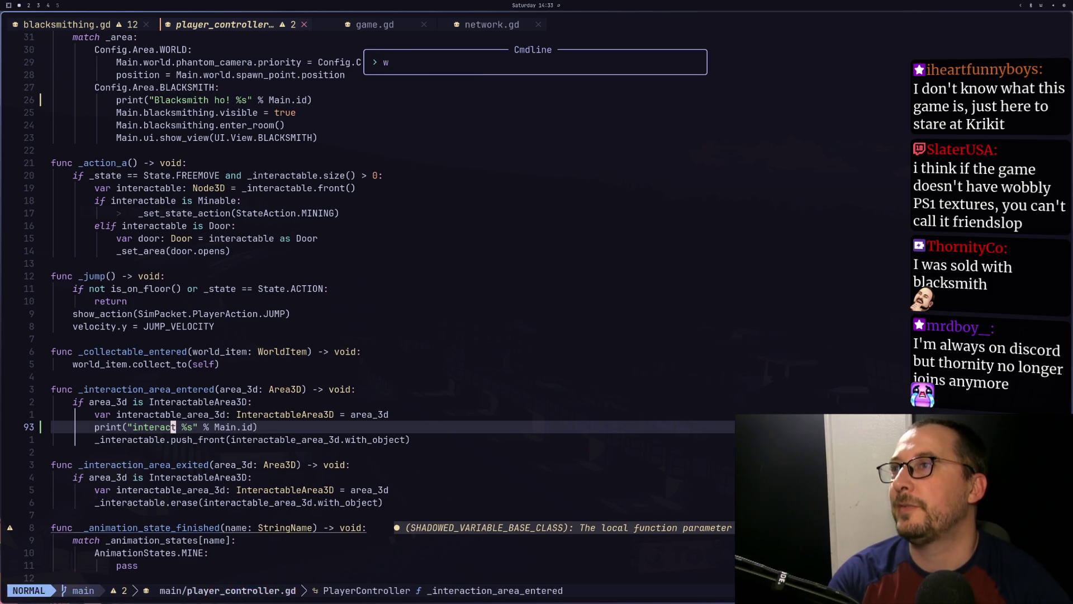
key("Return")
key("super+2")
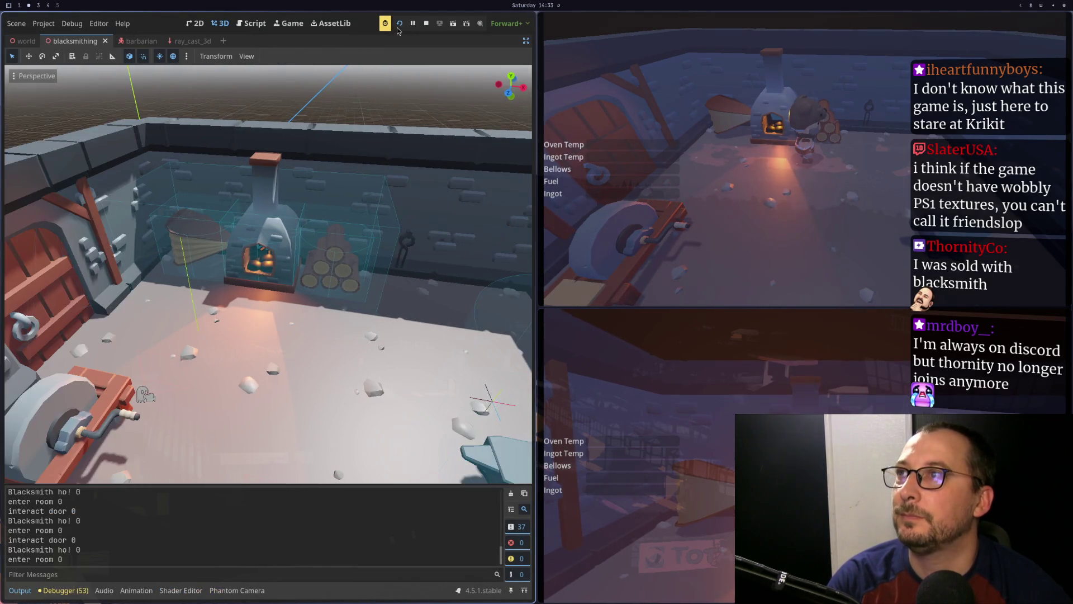
Stop the game, restore the editor docks, and rerun with a server and a connected client
left_click(399, 25)
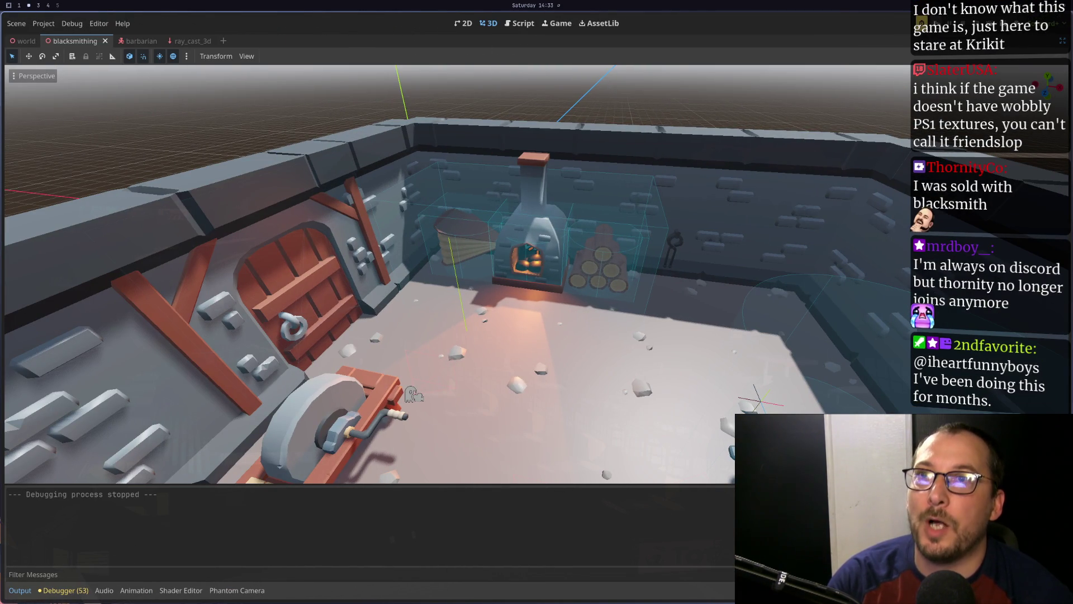
key("ctrl+shift+F11")
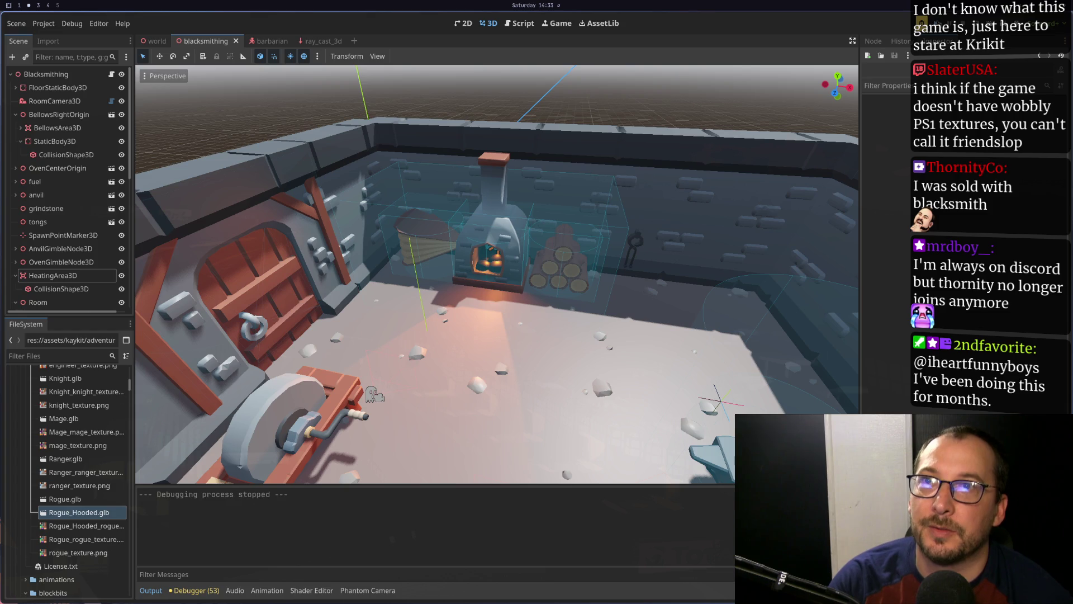
key("F5")
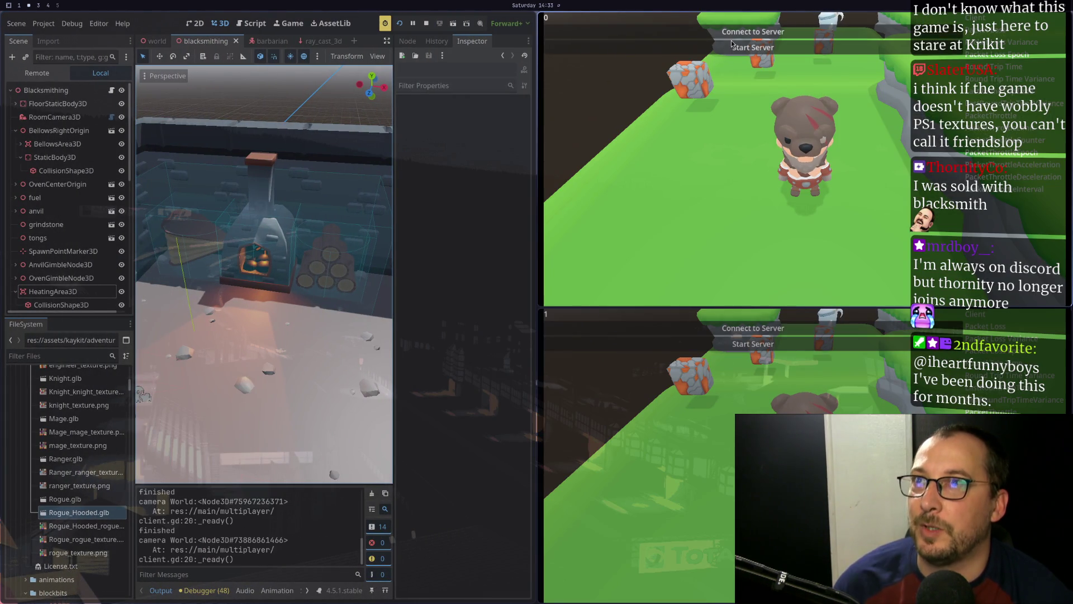
left_click(732, 46)
left_click(713, 328)
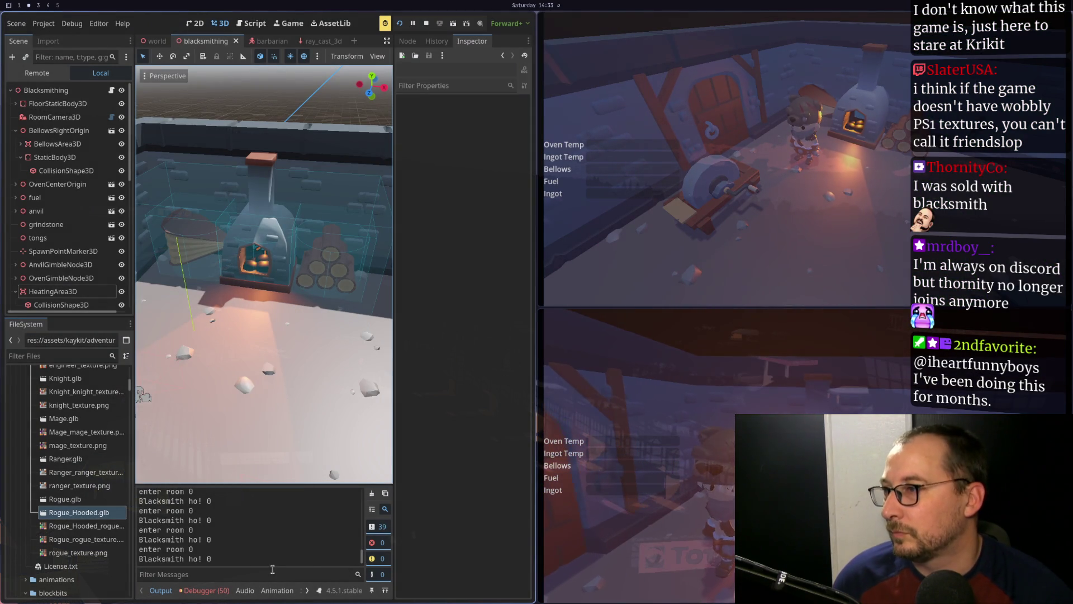
Check the Output log, then stop and relaunch the project
scroll(279, 562, "up", 5)
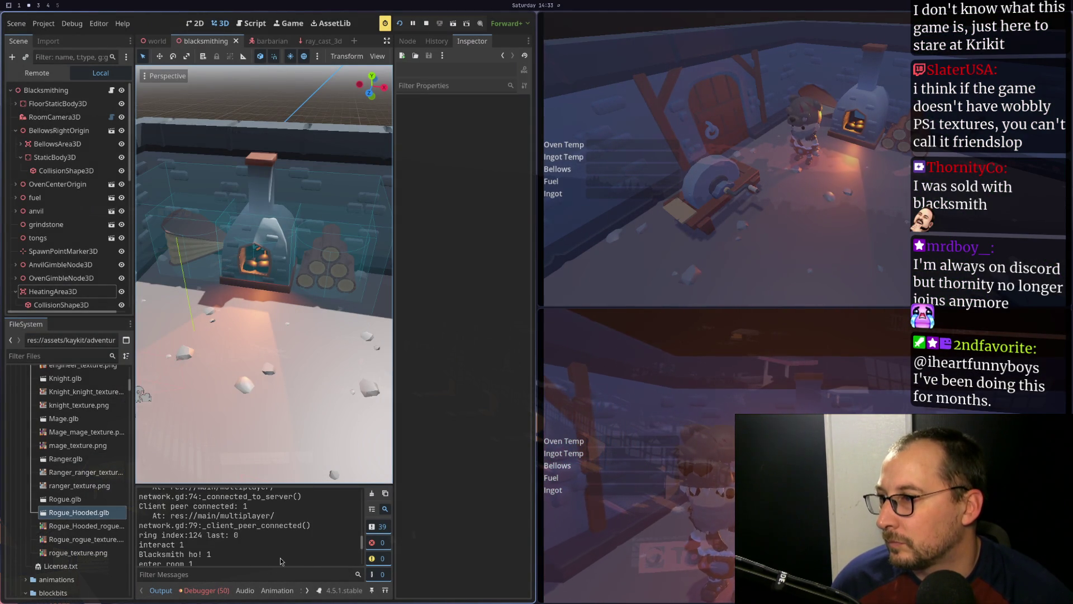
scroll(280, 560, "down", 2)
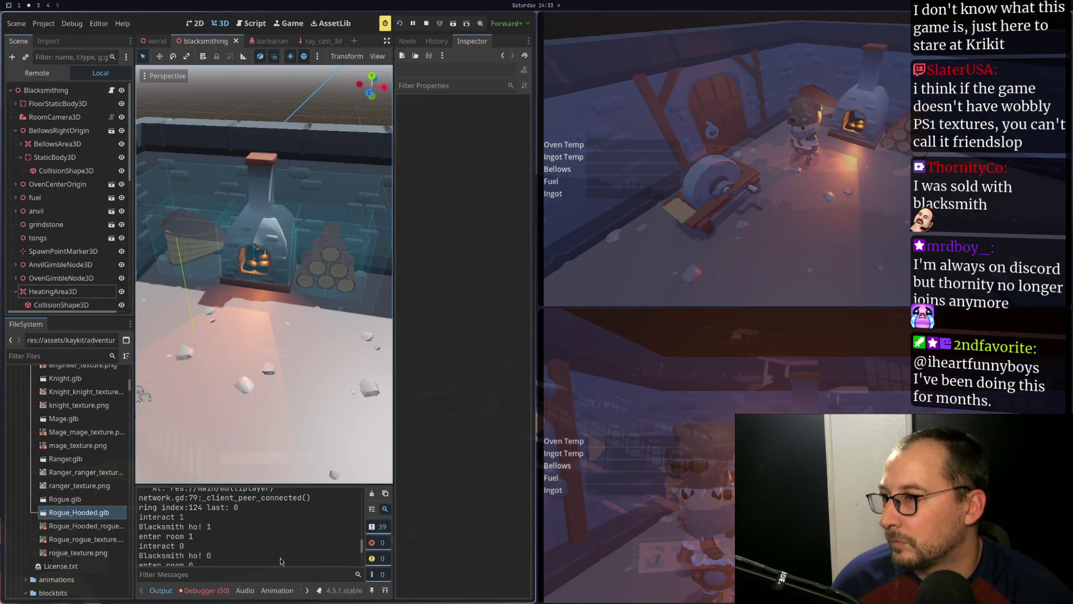
key("F8")
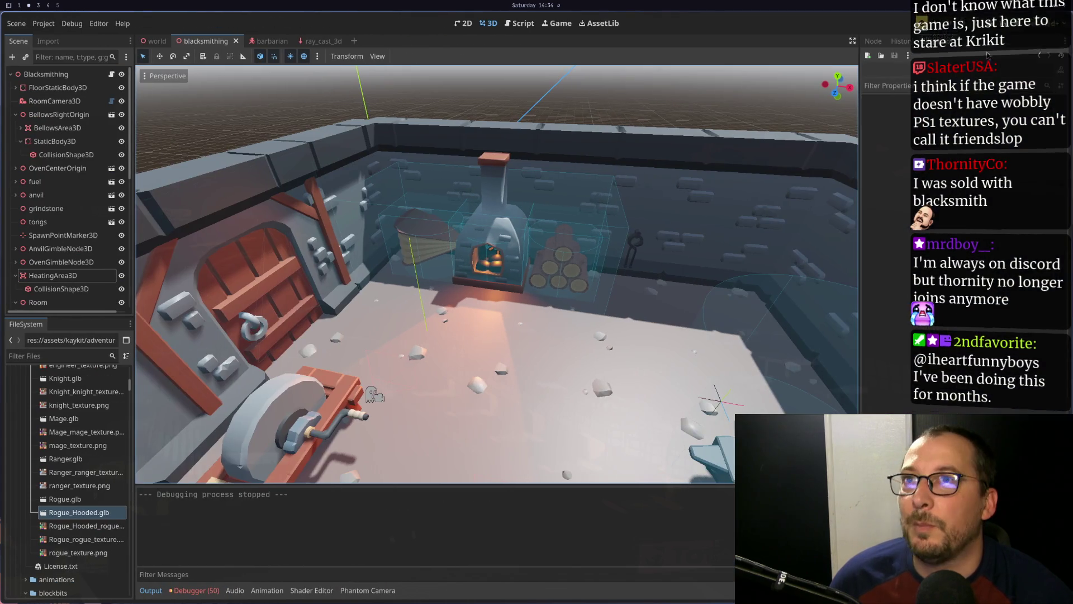
key("F5")
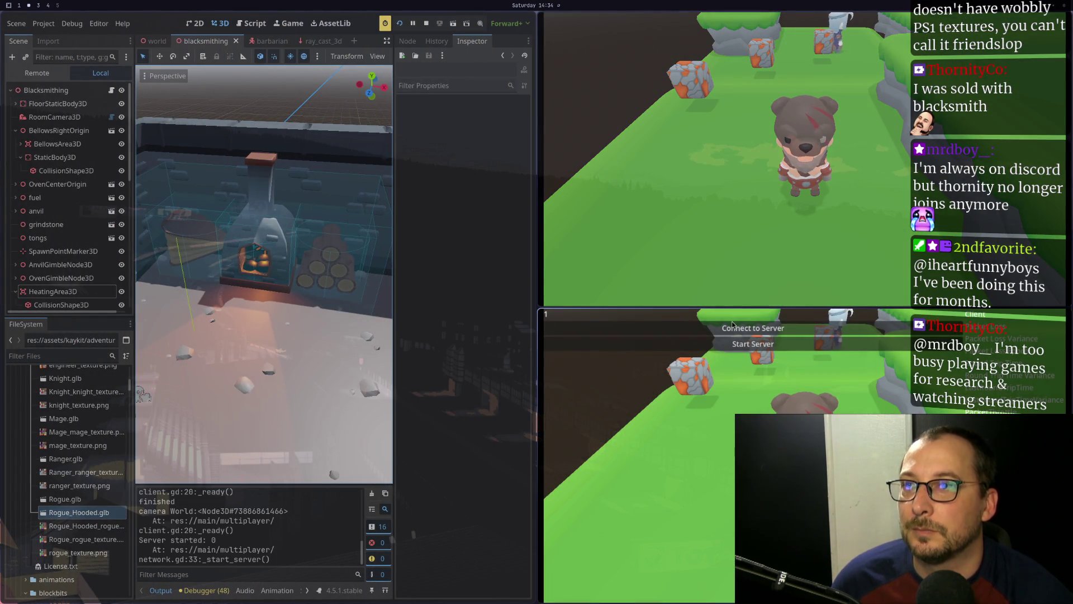
Connect the second instance as a client, walk the player to the red door, then stop the game
left_click(732, 325)
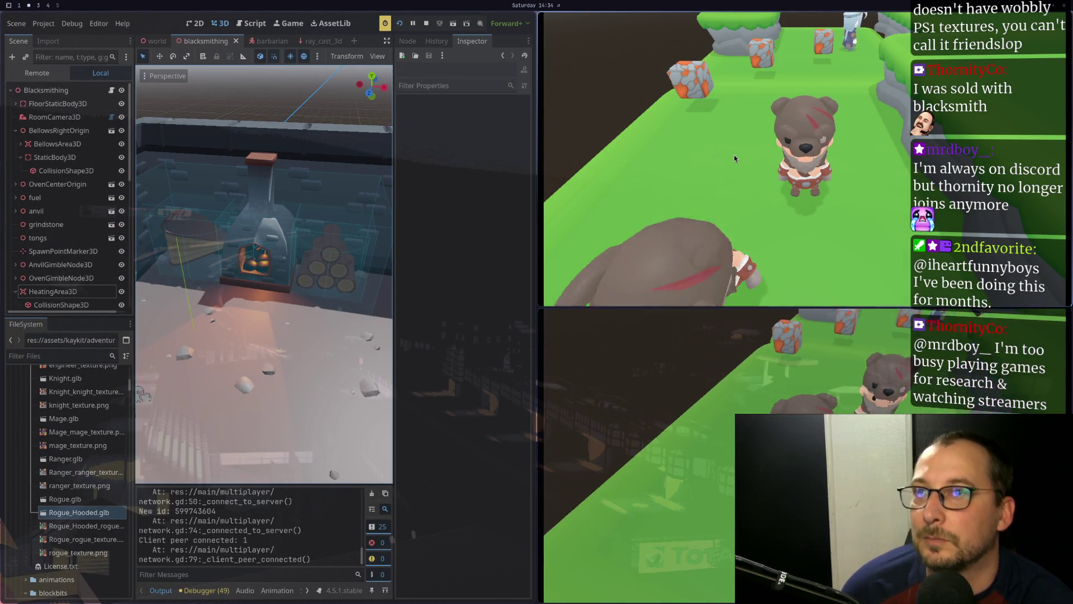
key("w")
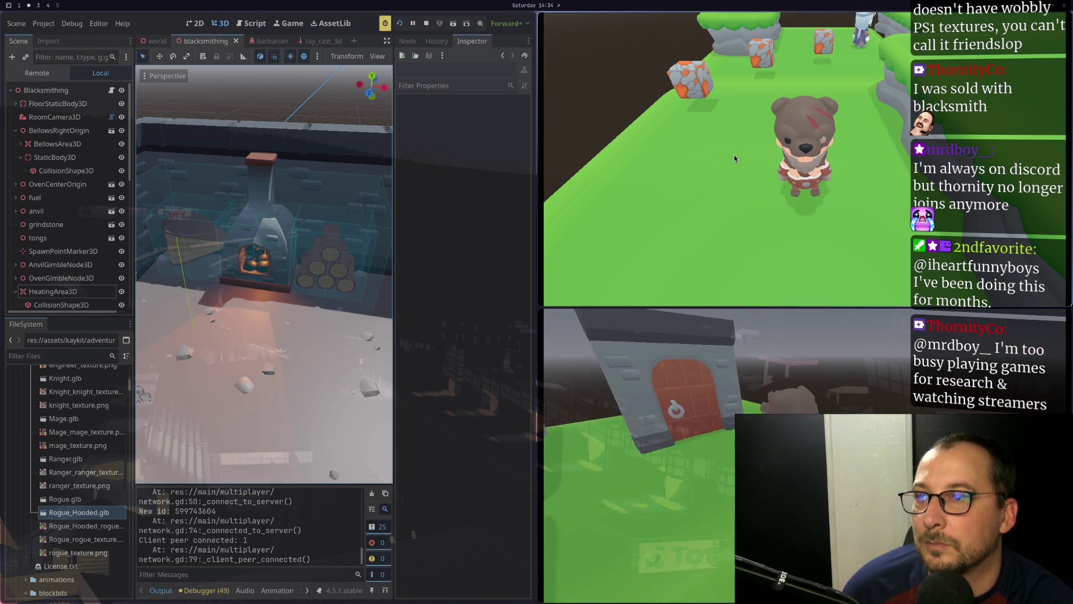
key("e")
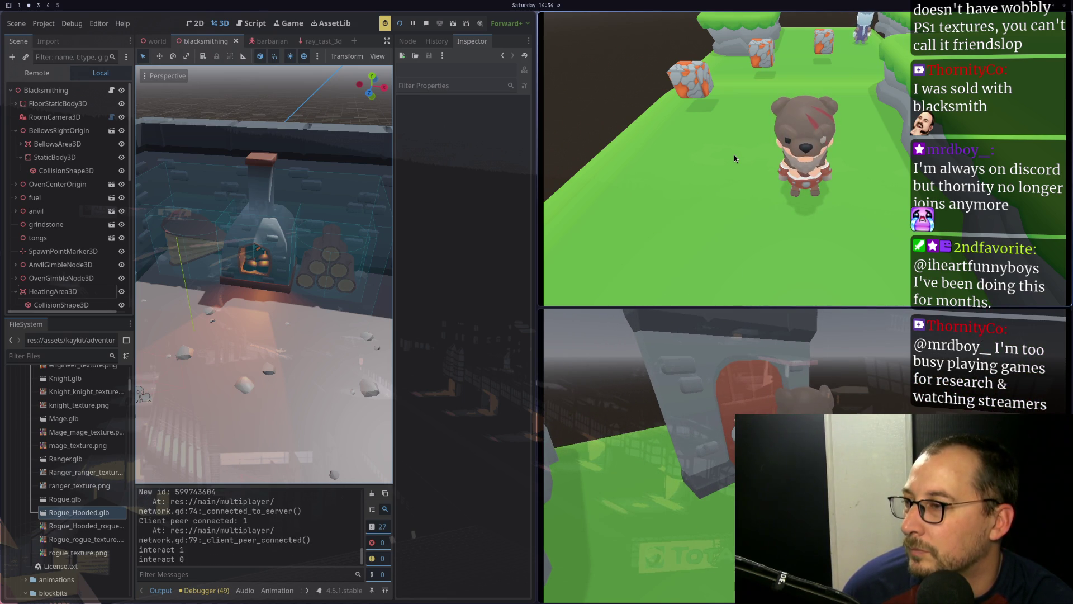
left_click(812, 358)
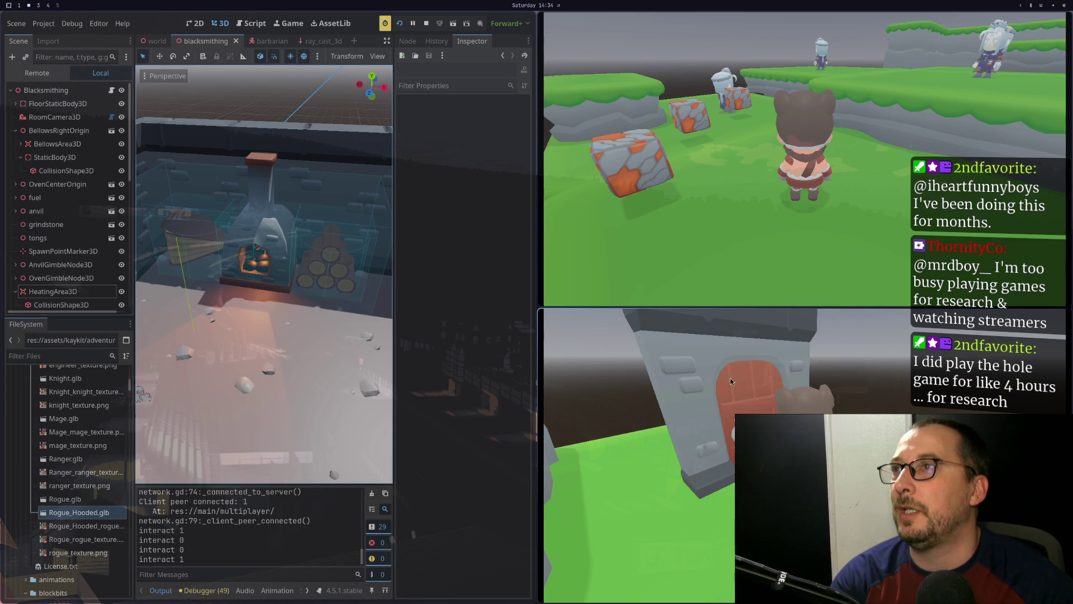
left_click(426, 23)
key("super+1")
scroll(360, 249, "up", 3)
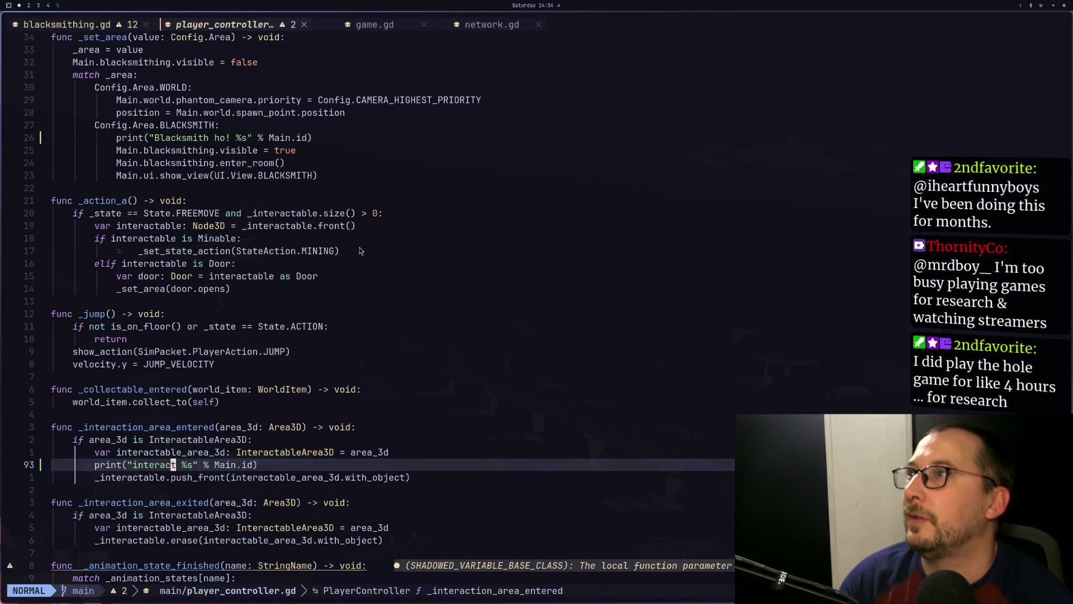
key("g")
key("g")
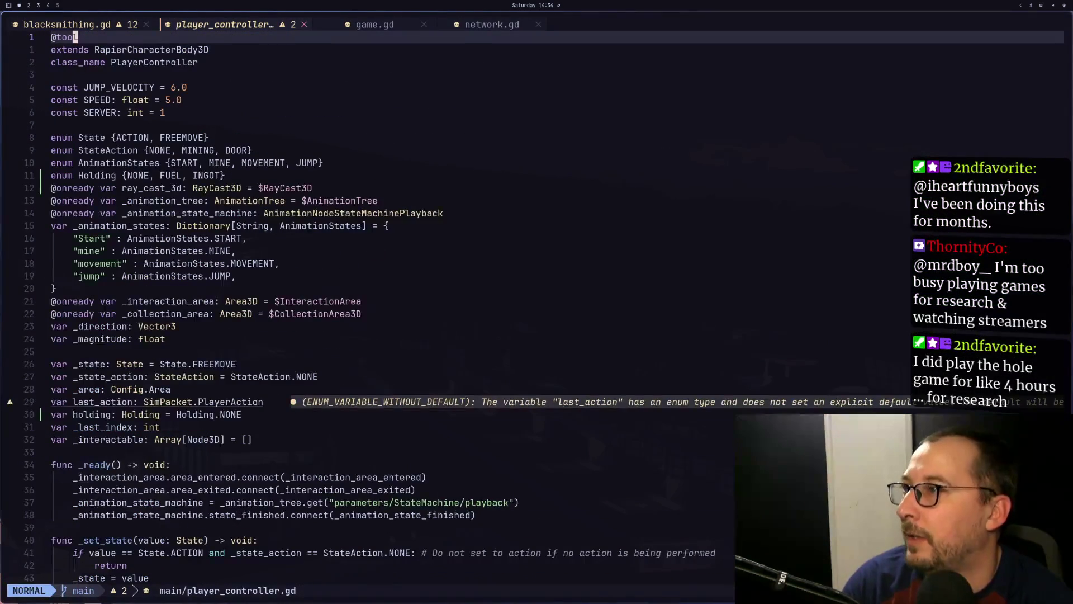
key("j")
key("j")
key("j")
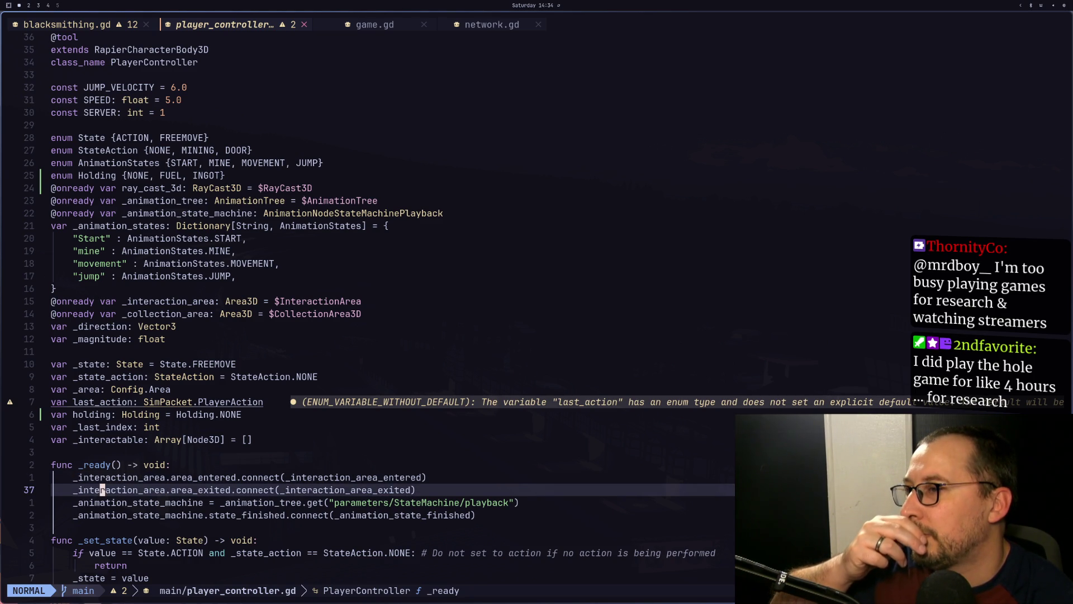
key("k")
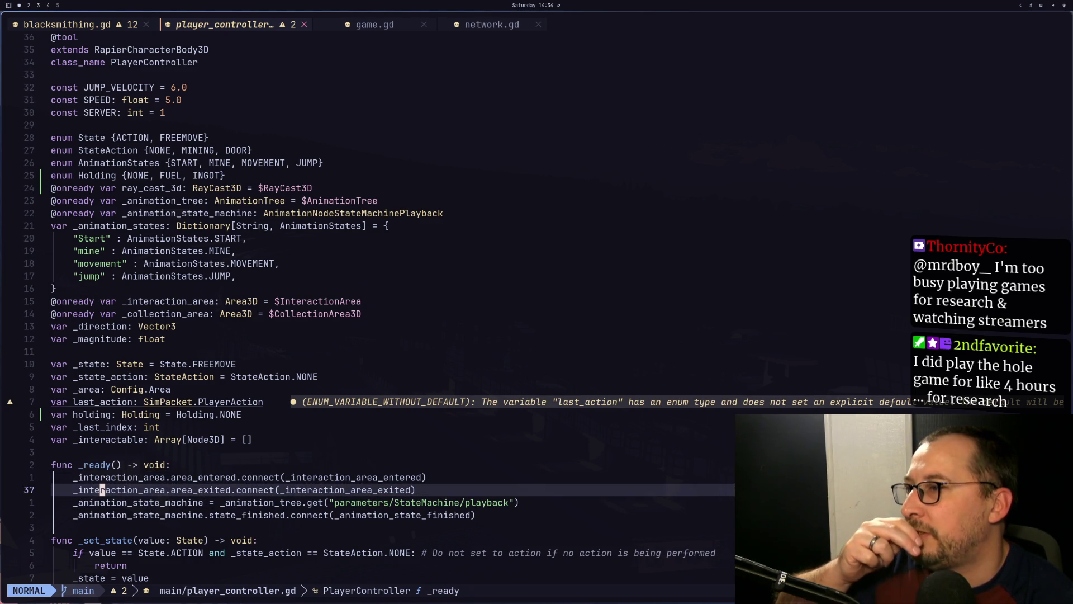
key("j")
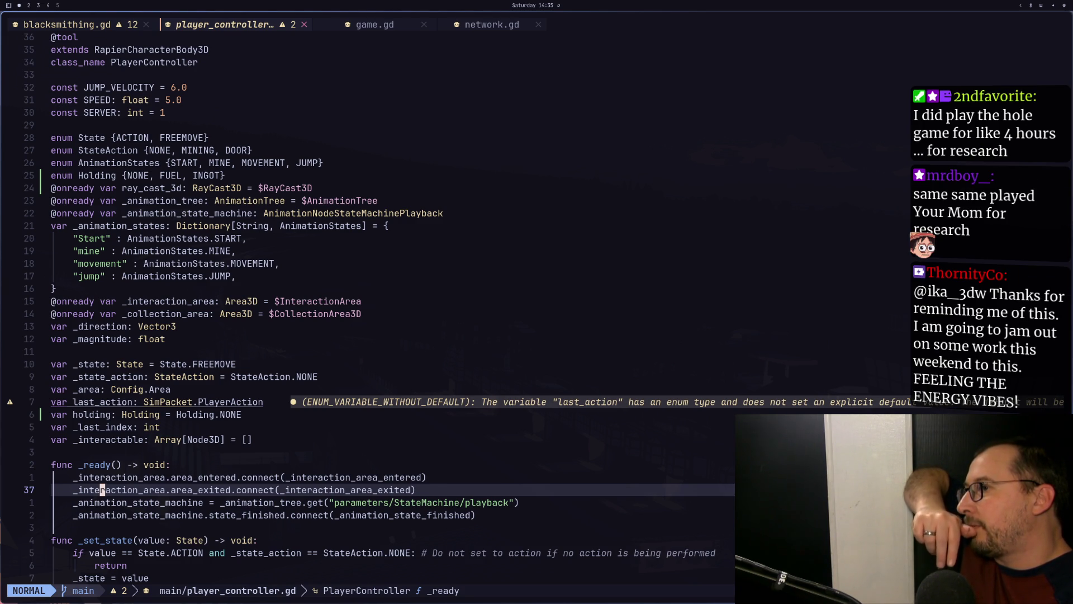
key("k")
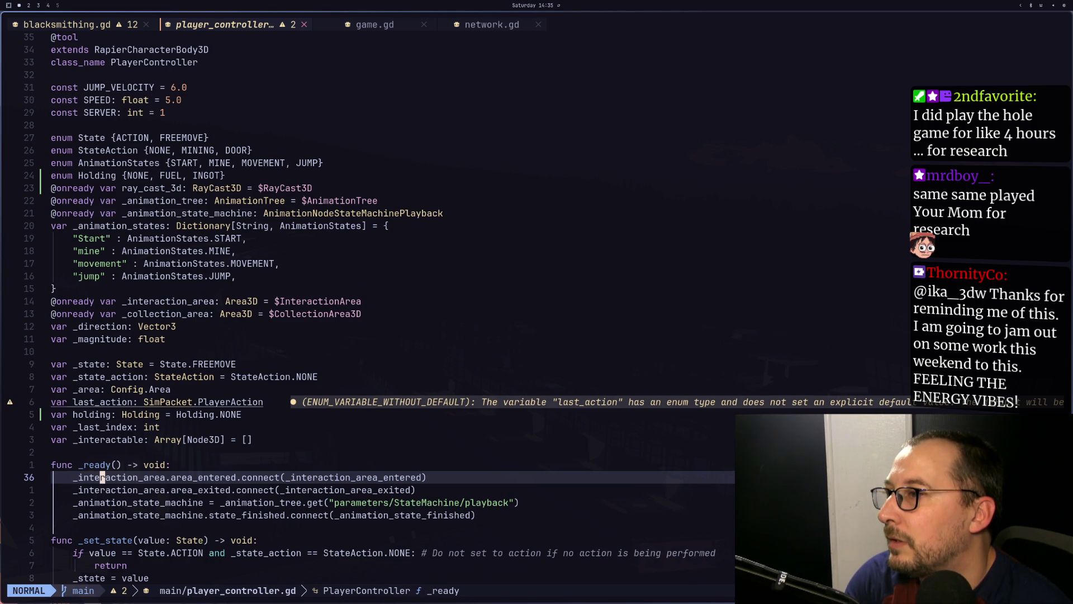
key("asterisk")
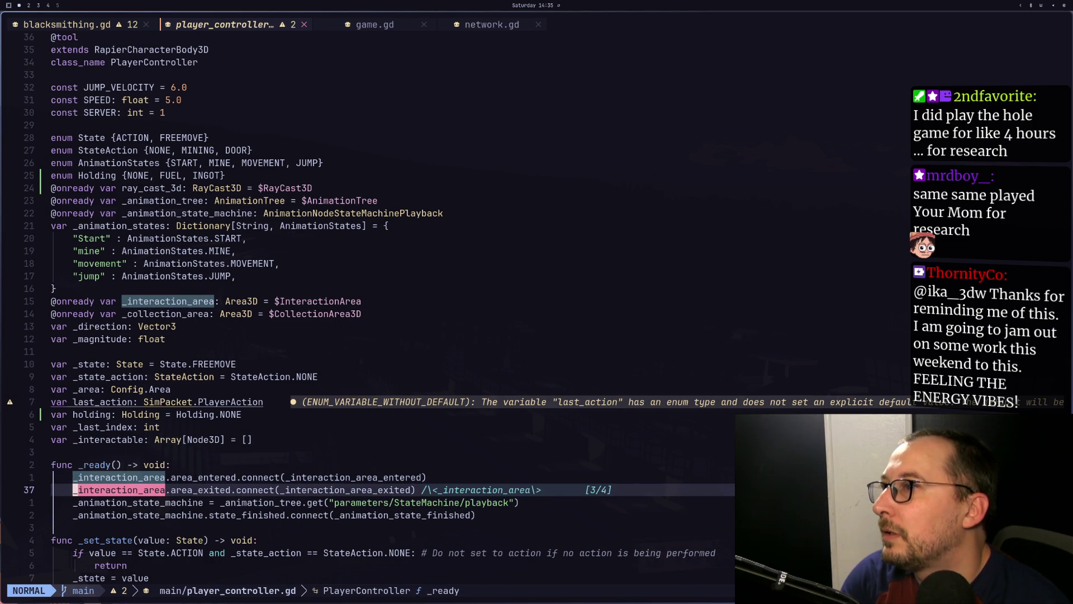
key("Escape")
key("j")
key("k")
key("4")
key("k")
key("7")
key("k")
key("k")
key("k")
key("k")
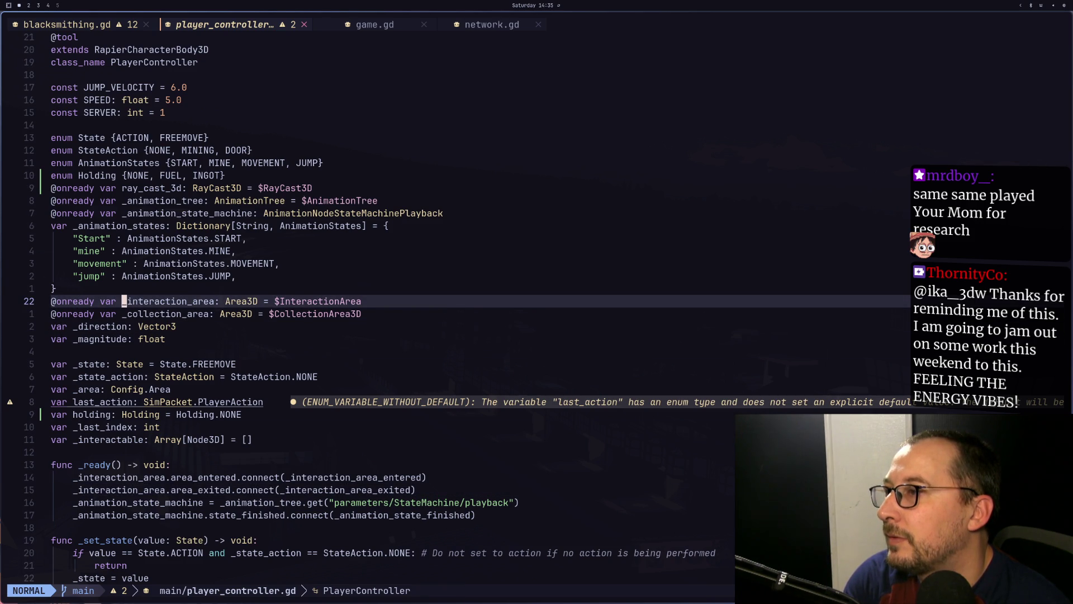
key("w")
key("v")
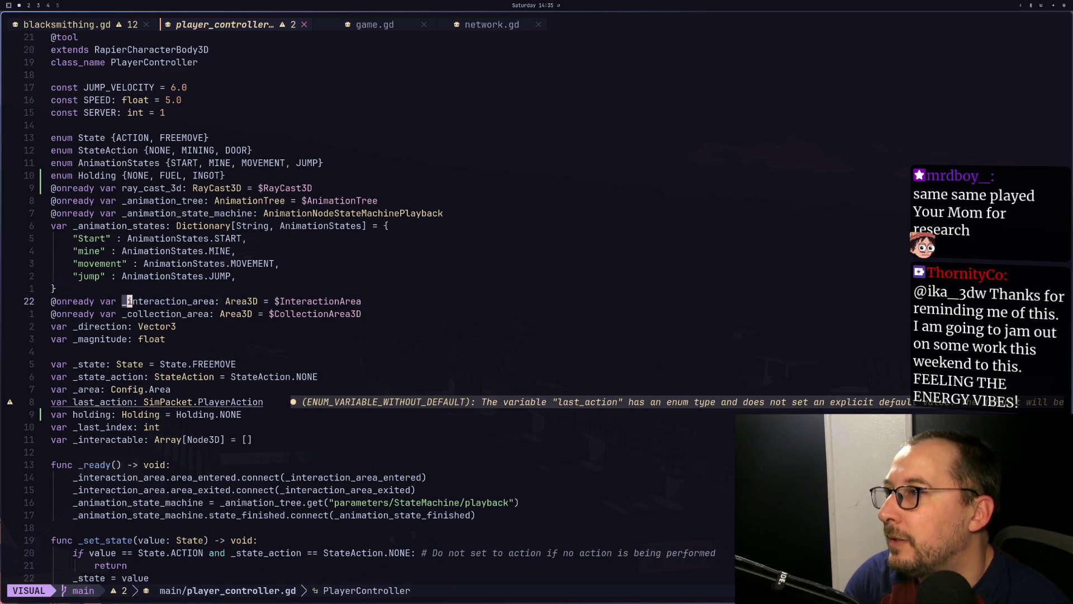
key("l")
key("l")
key("l")
key("Escape")
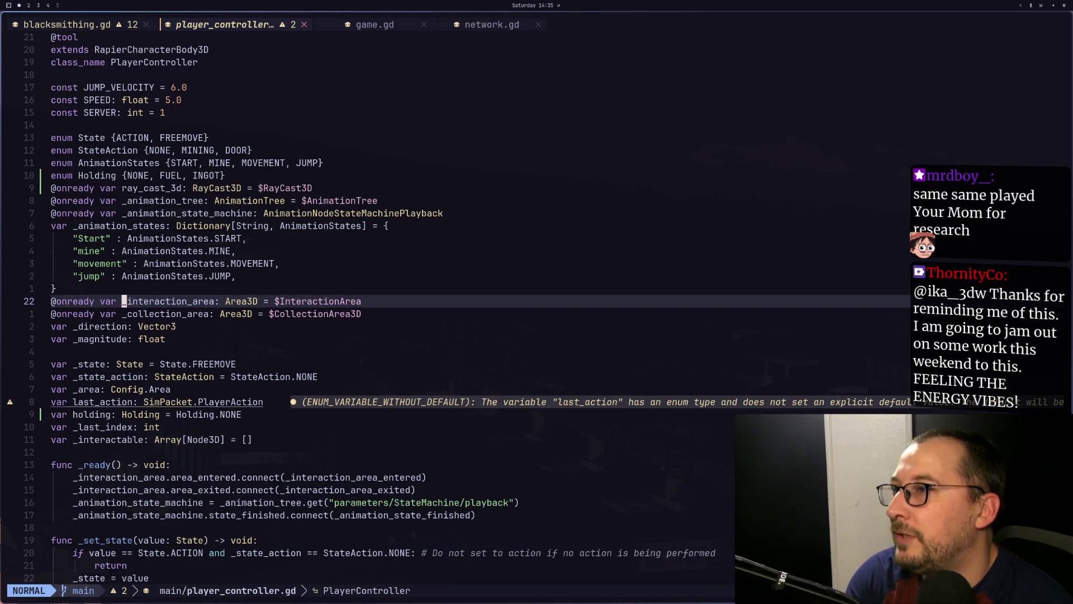
key("j")
key("j")
key("j")
key("j")
key("j")
key("j")
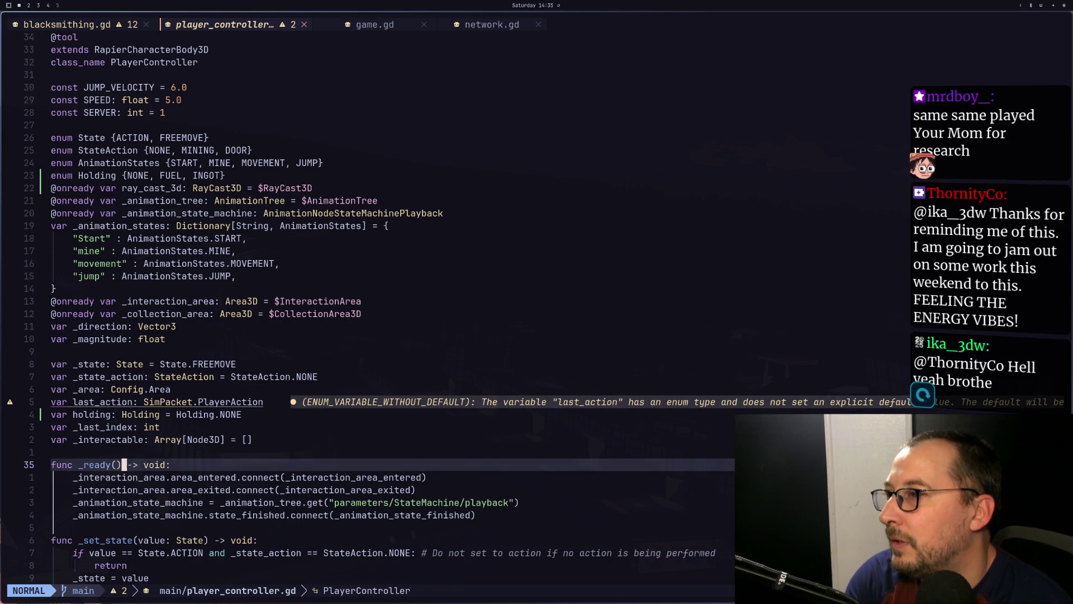
Add an indented _interaction_area line as the first statement of _ready
key("o")
key("Escape")
key("p")
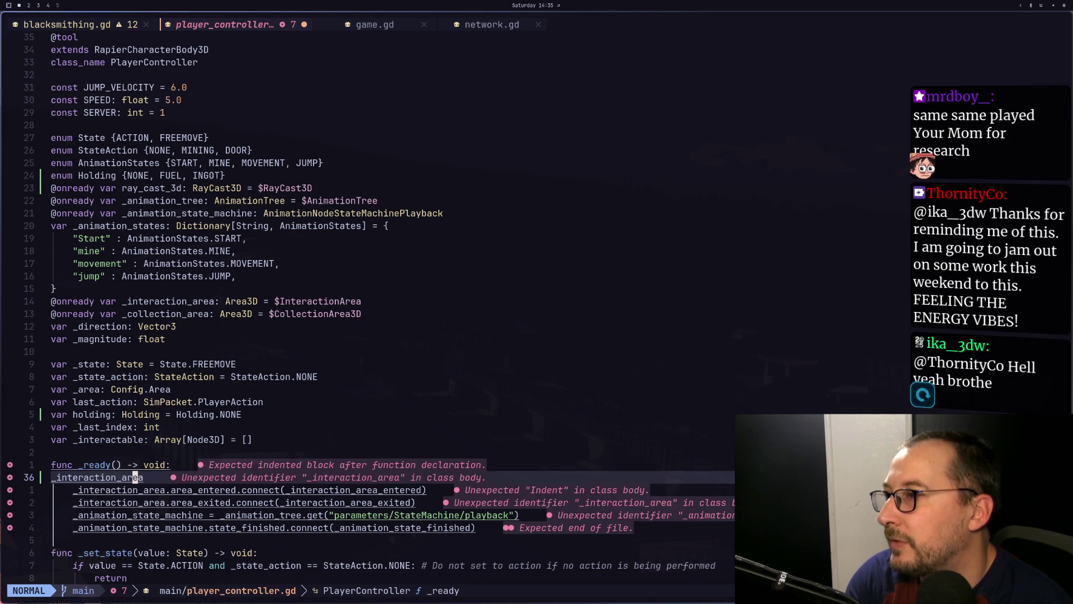
key("h")
key("h")
key("i")
key("Tab")
key("Escape")
Complete the line as _interaction_area = _interaction_area.duplicate()
type("ea")
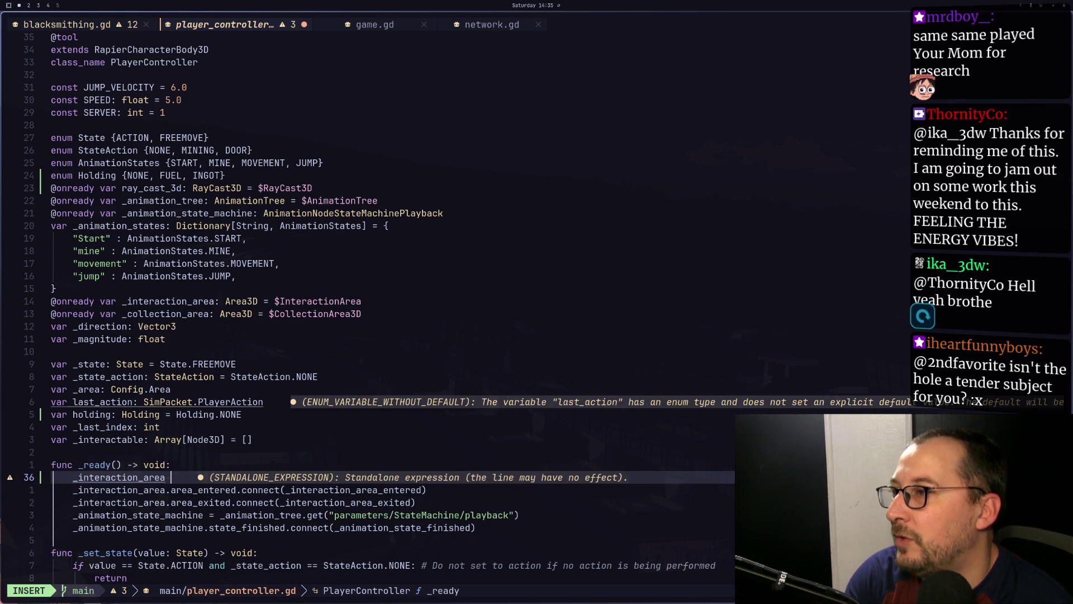
type(" =")
key("Escape")
key("p")
key("p")
key("a")
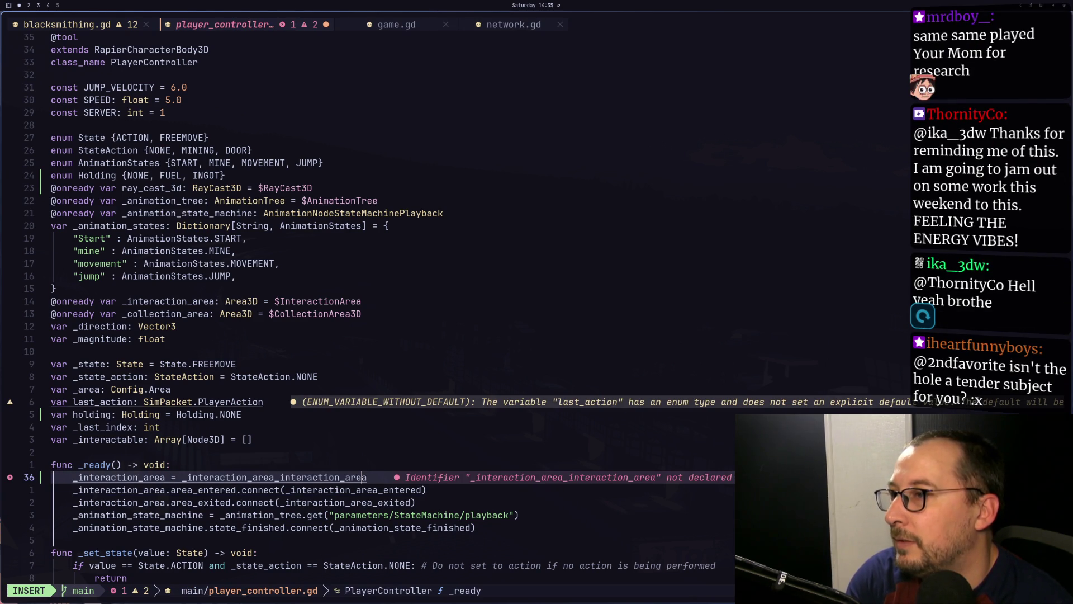
key("Escape")
type("u")
type("a.d")
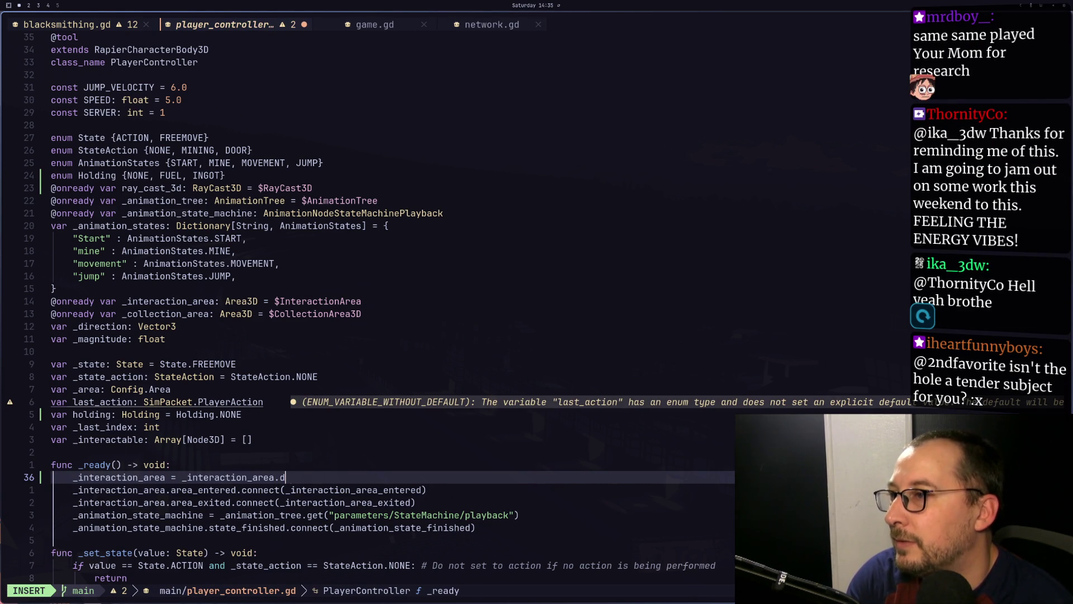
type("plicate(")
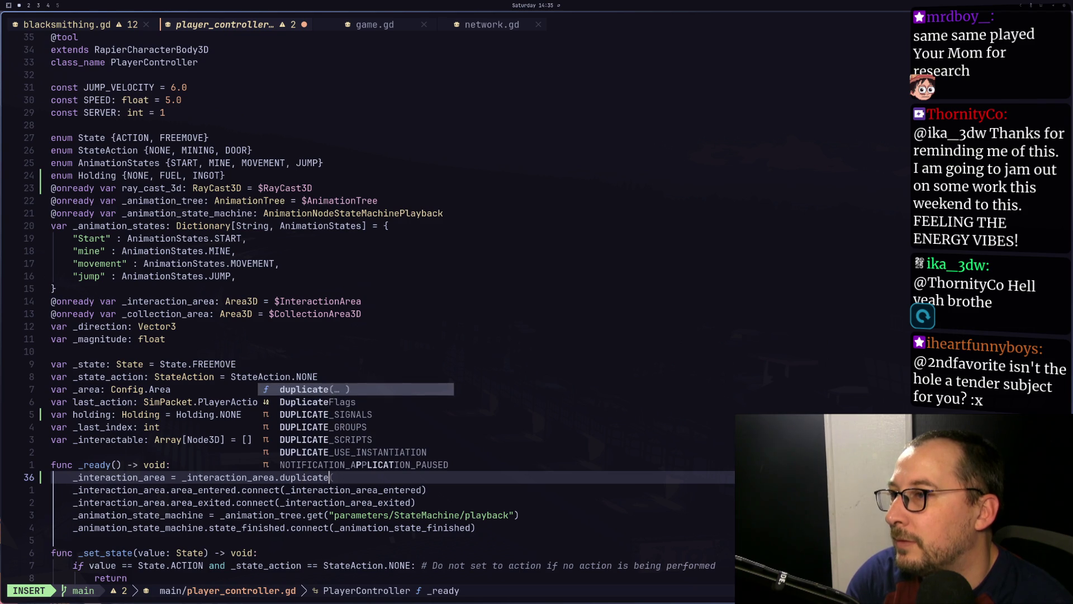
key("Return")
key("Escape")
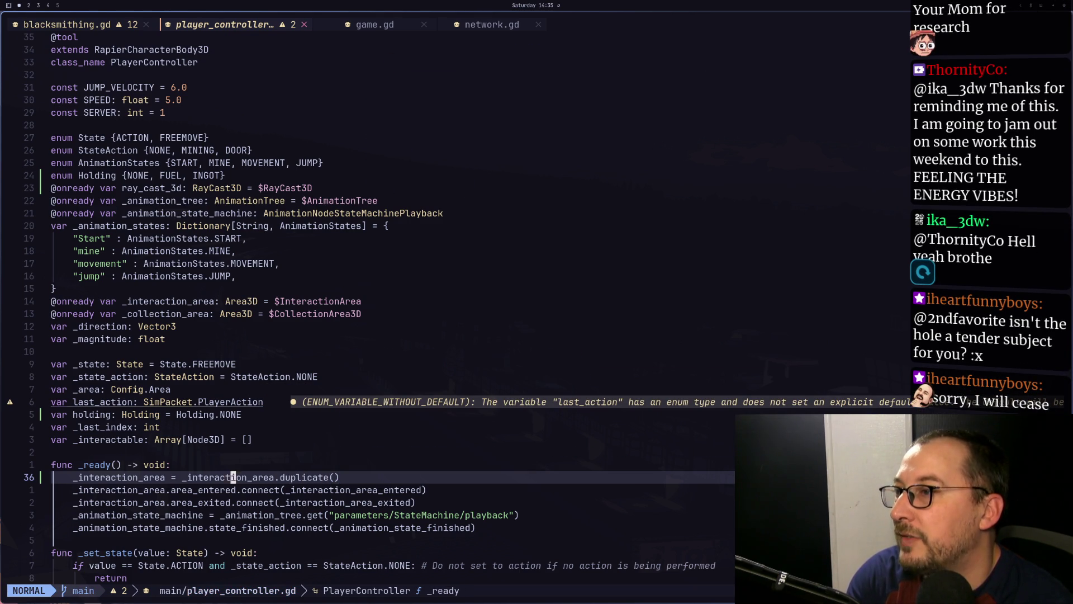
key("super+2")
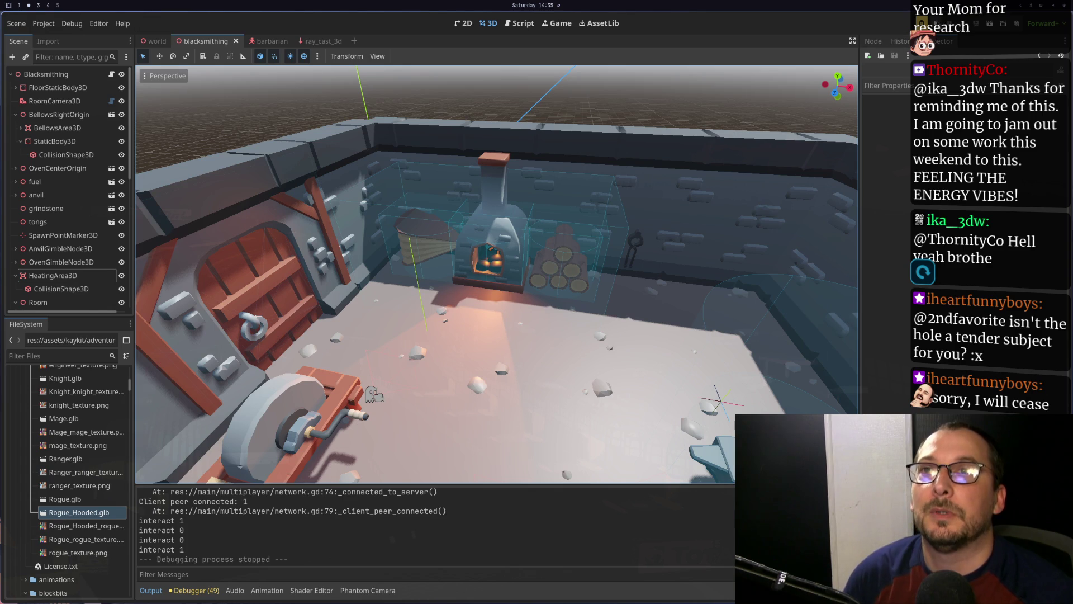
Launch the project with the top window as server and the bottom as a connected client
key("F5")
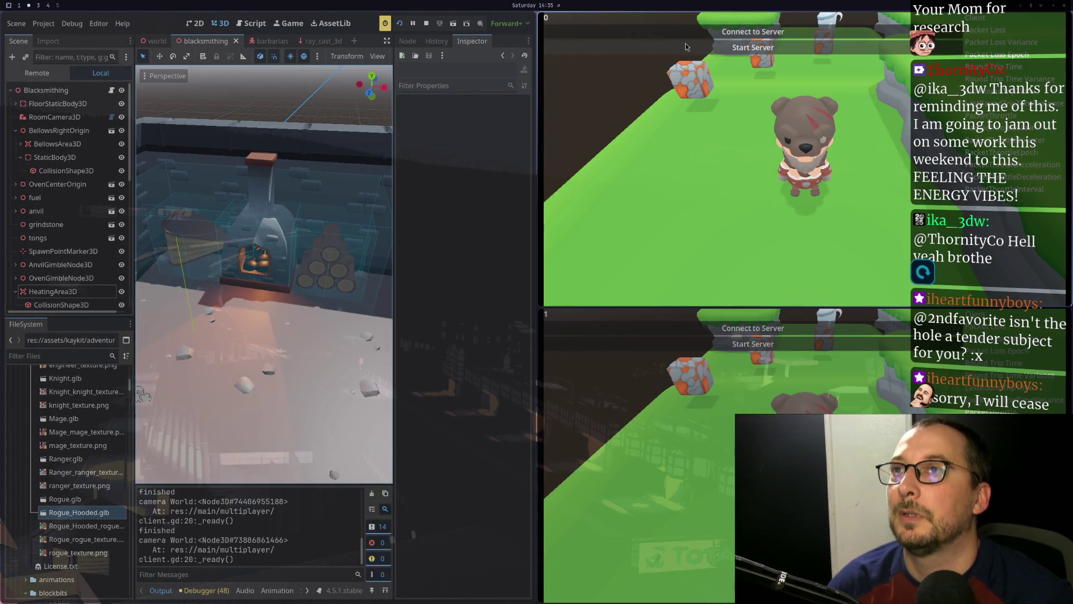
left_click(688, 48)
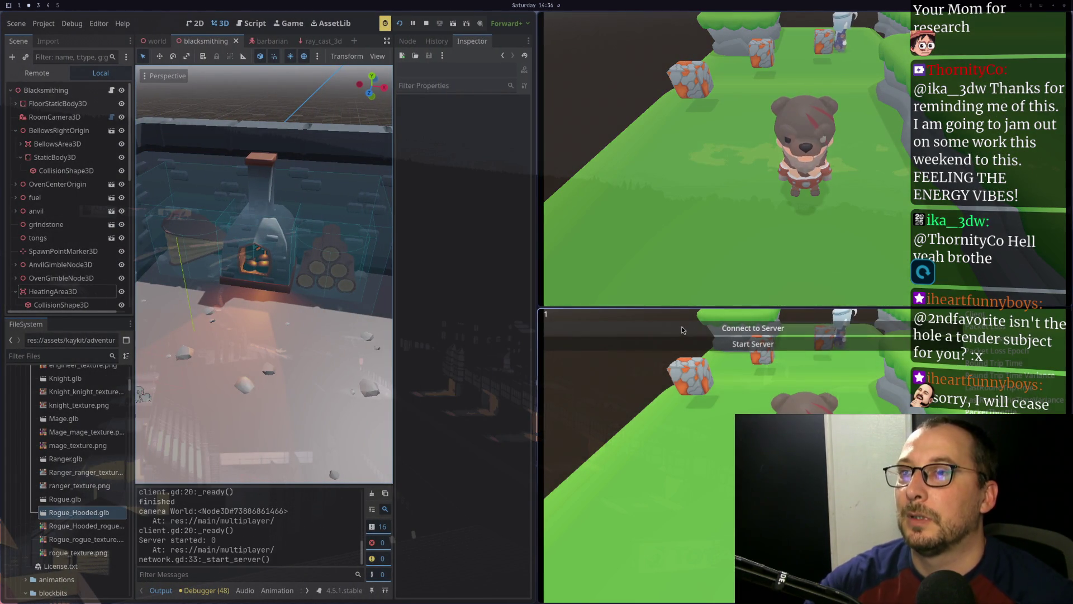
left_click(676, 330)
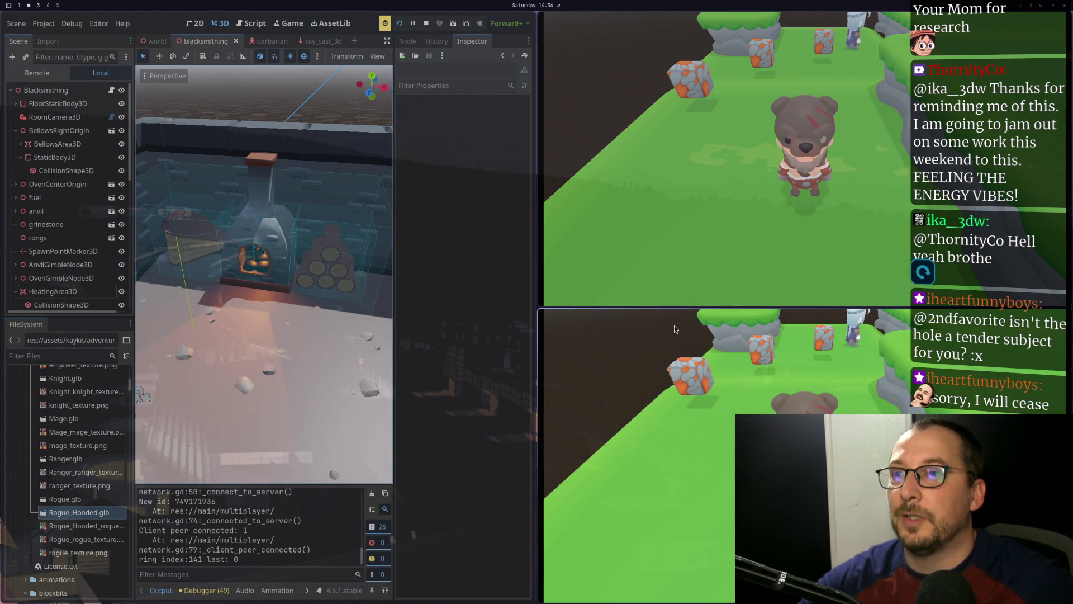
Walk the client's player around the building to the red door, then stop the game
key("a")
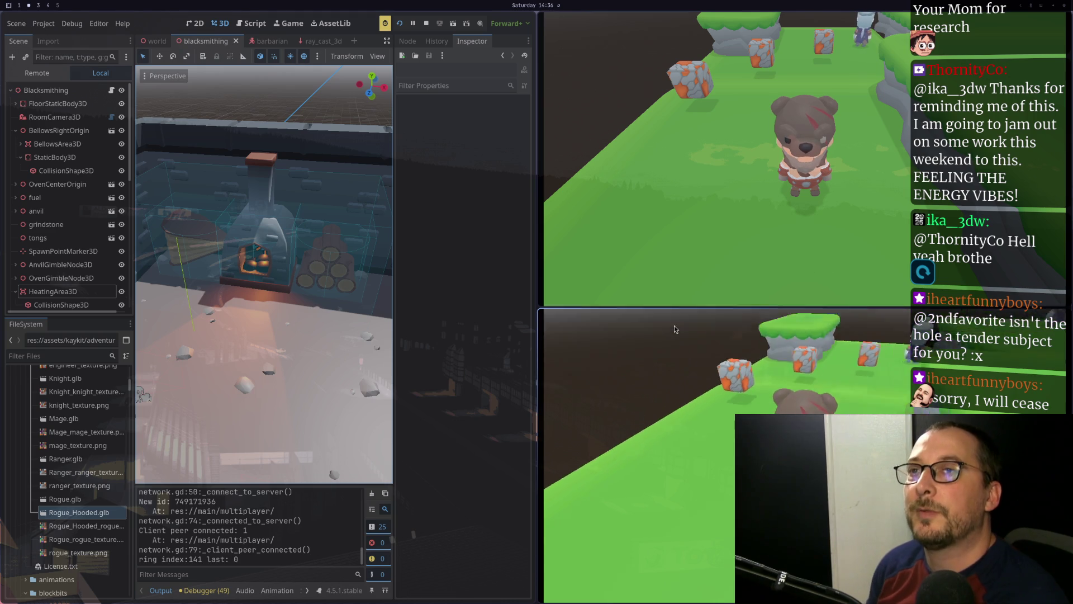
key("a")
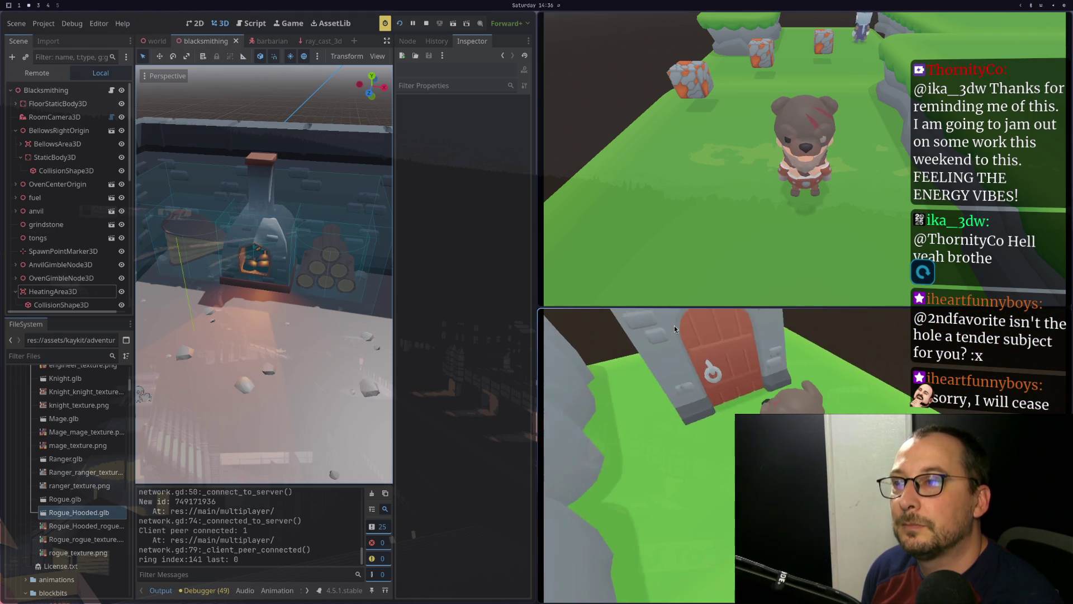
key("a")
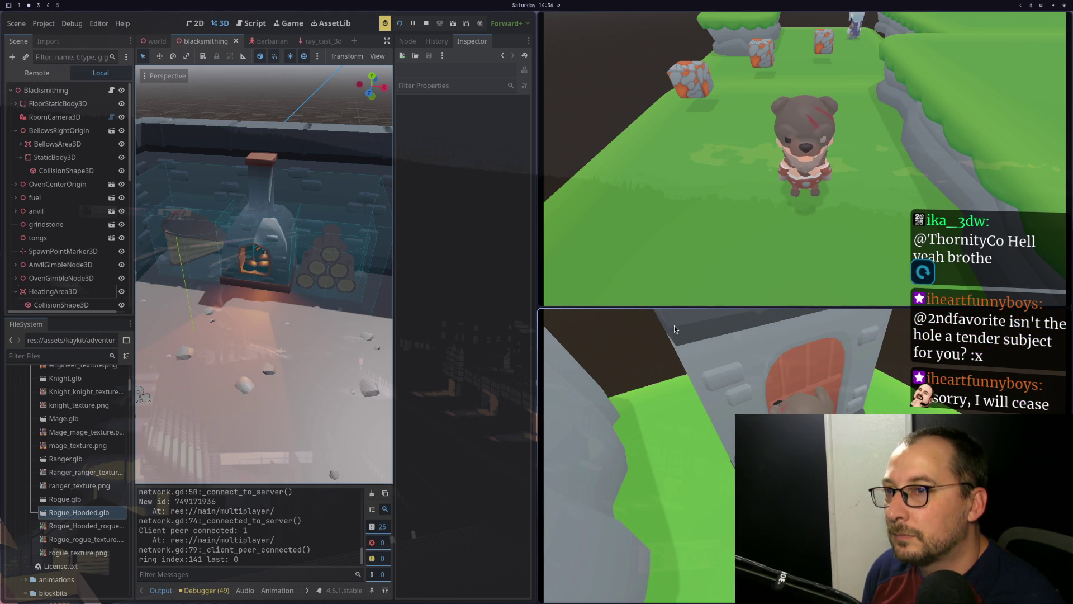
key("d")
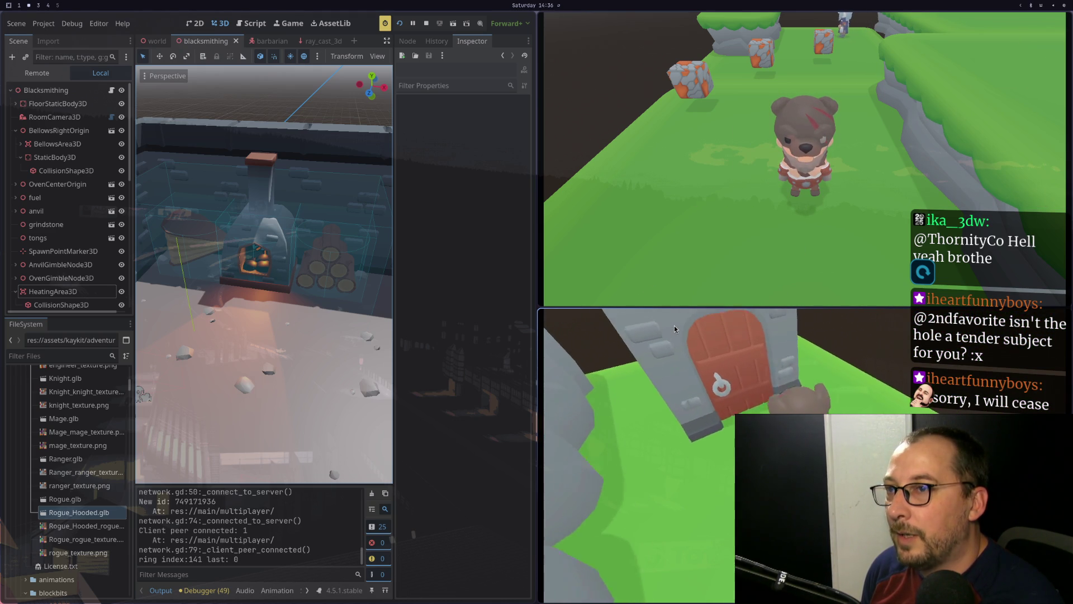
key("a")
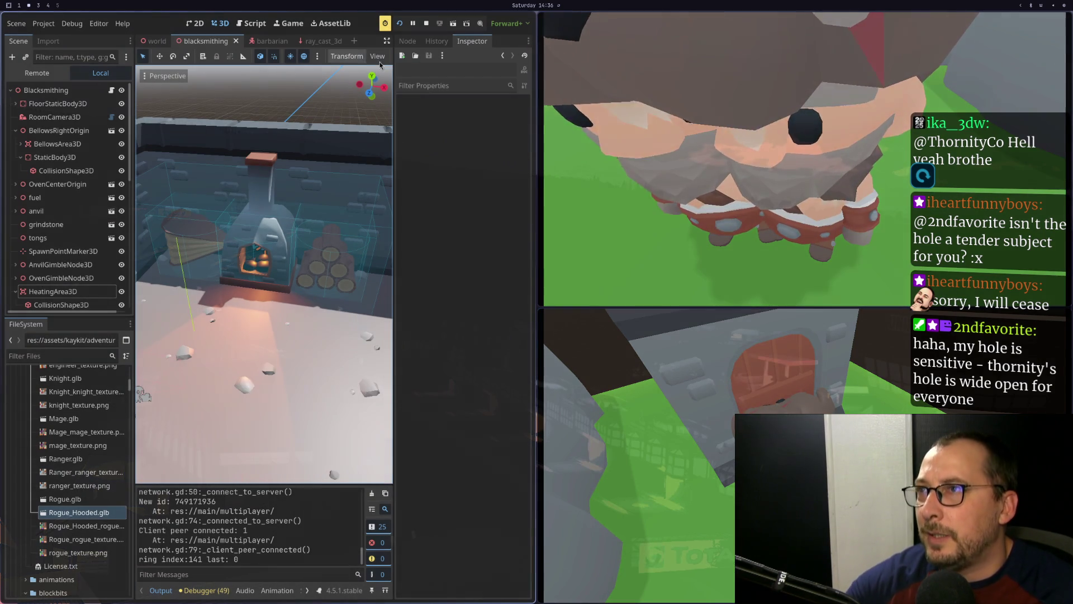
key("F8")
key("super+1")
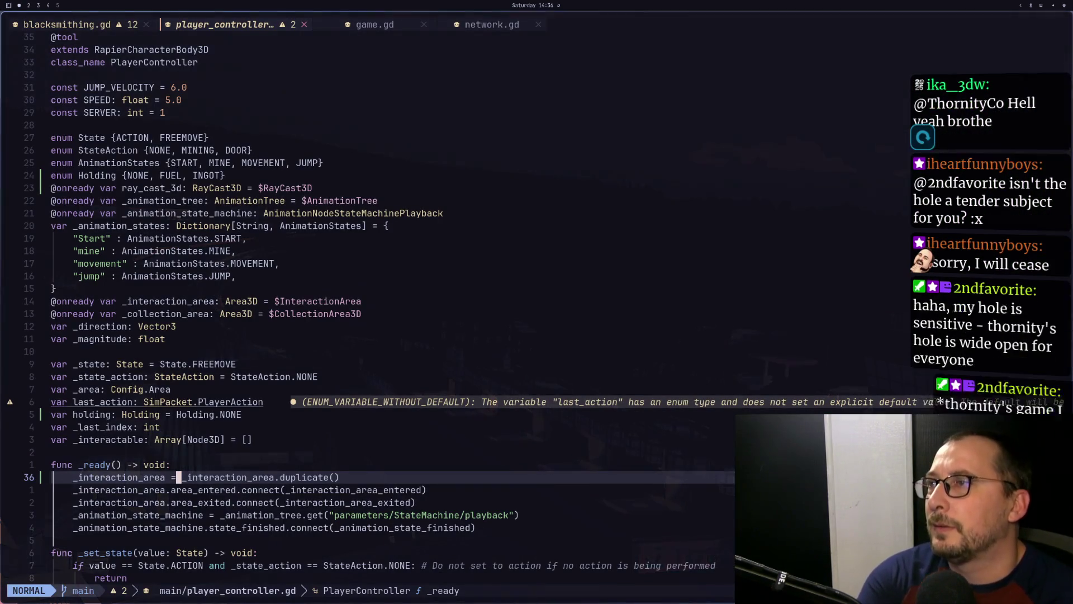
key("k")
key("k")
key("k")
key("j")
key("j")
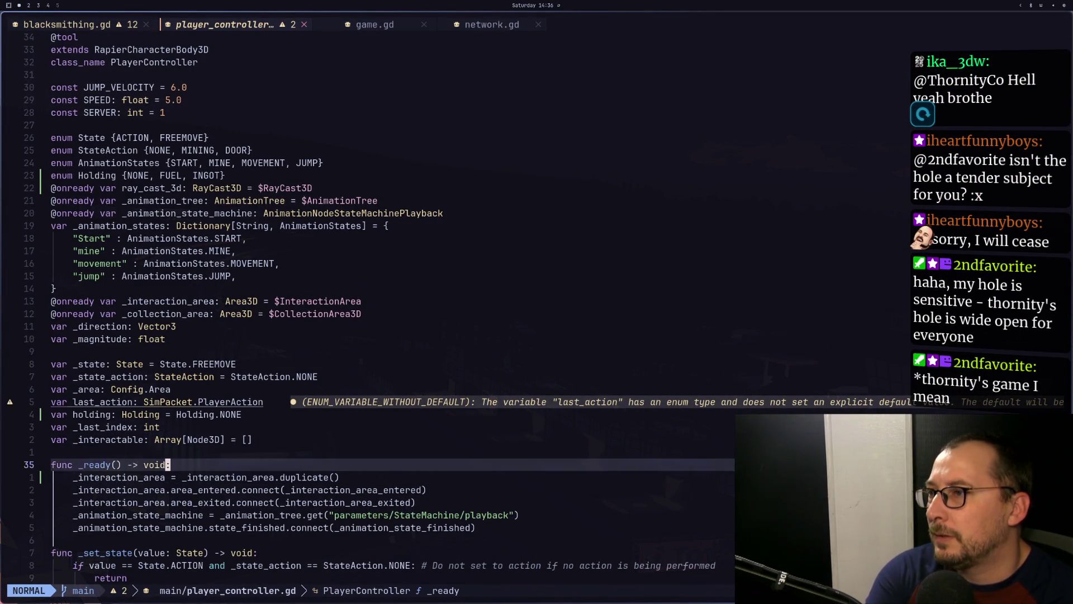
key("j")
key("l")
key("v")
key("l")
key("l")
key("l")
key("Escape")
key("k")
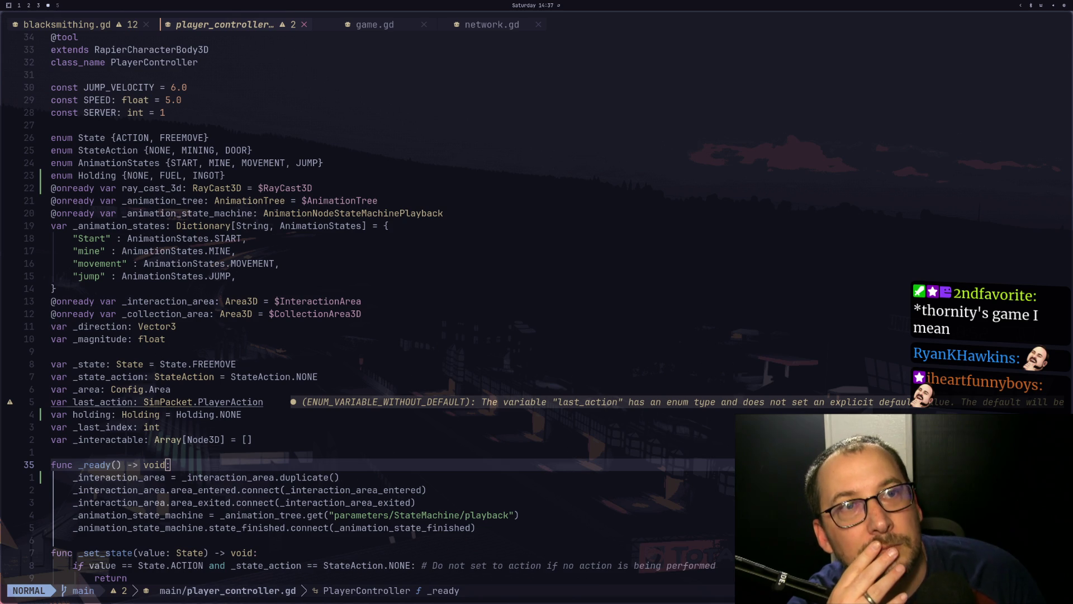
scroll(395, 302, "down", 1)
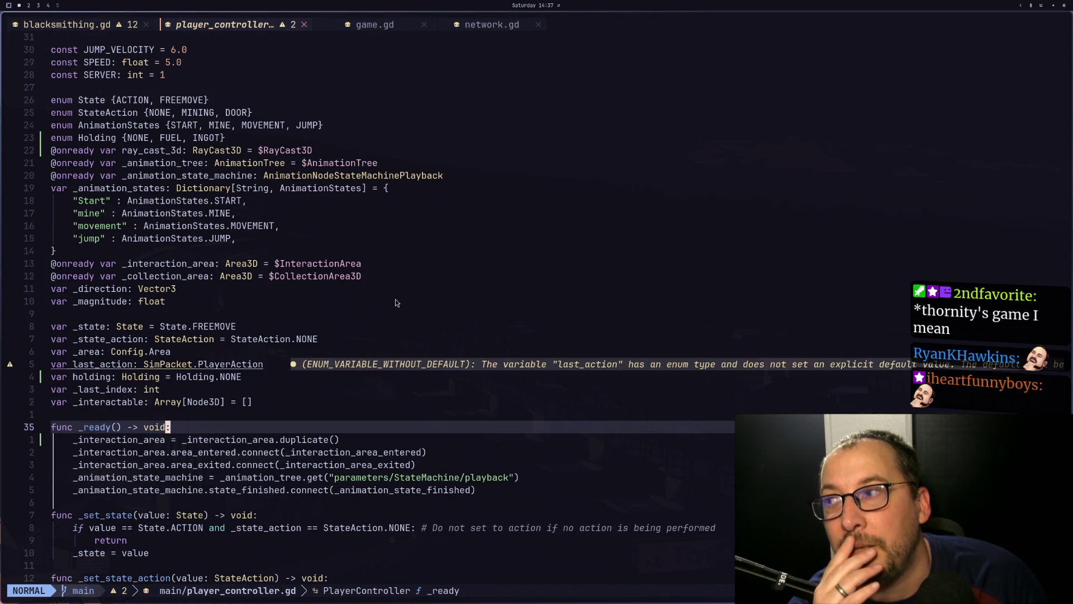
key("super+4")
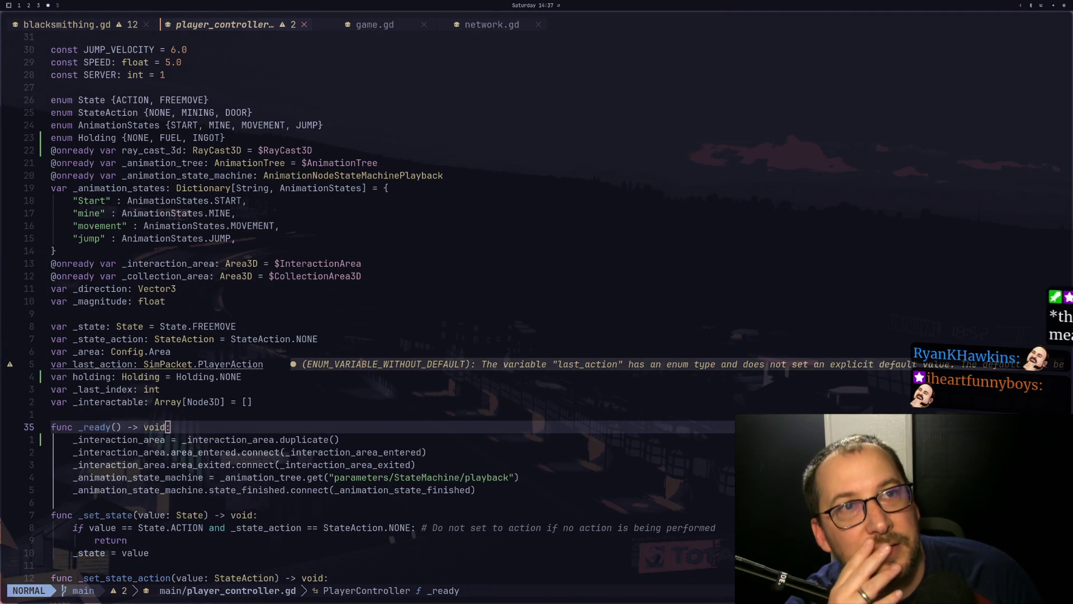